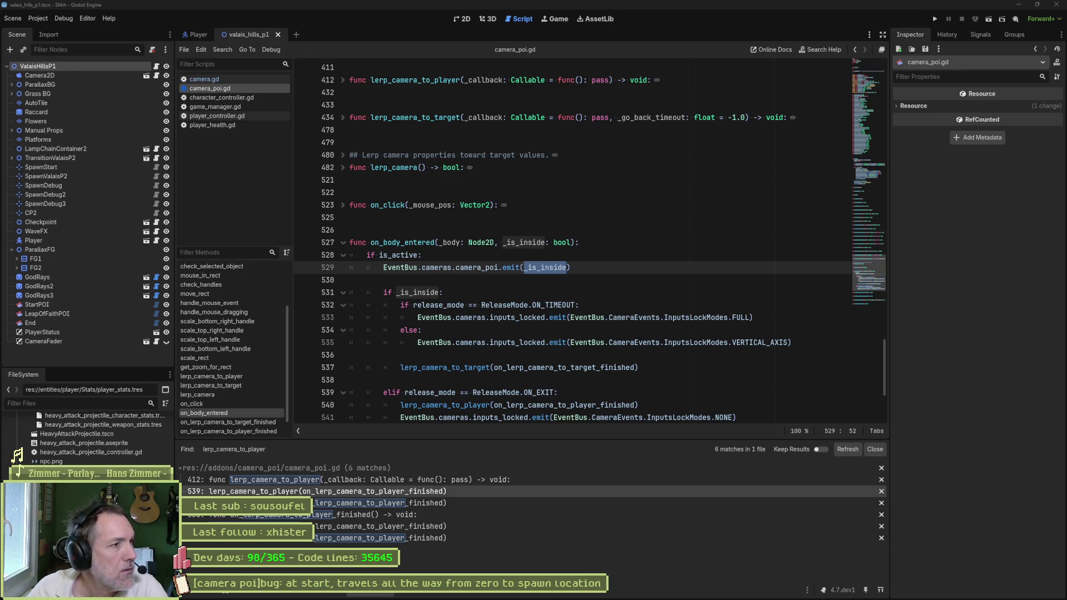
# Open camera.gd at its _init function and select the _on_level_player_ready handler name.
pyautogui.click(228, 79)
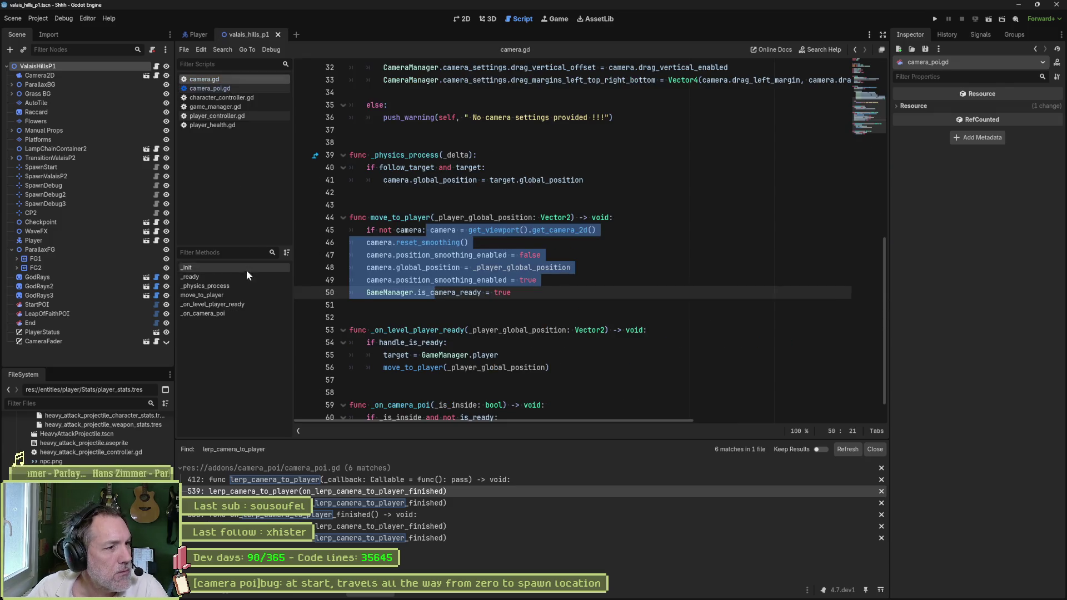
pyautogui.click(284, 276)
pyautogui.press('Up')
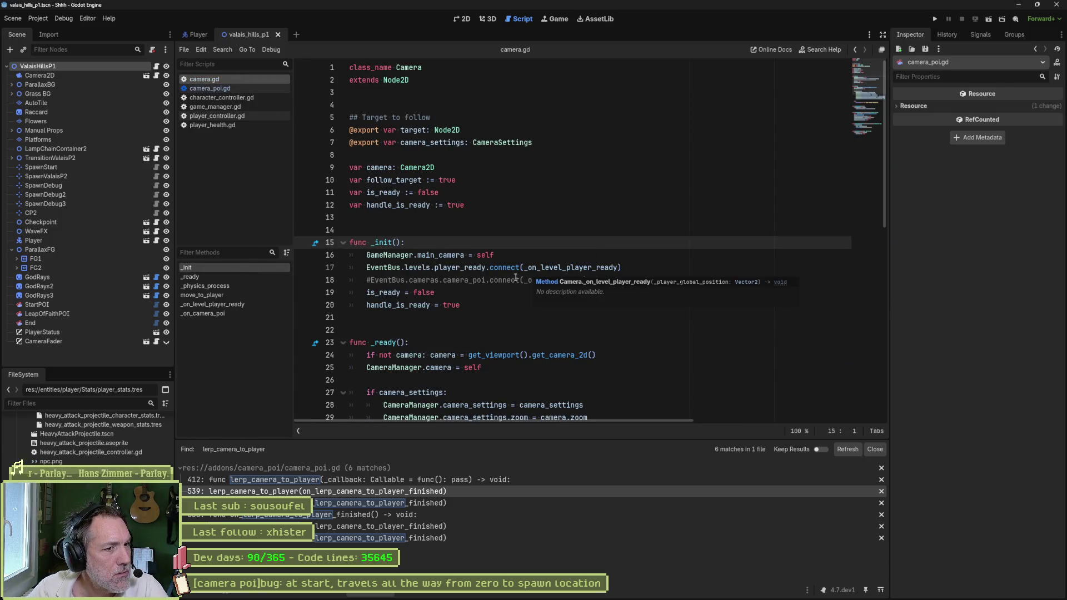
pyautogui.doubleClick(558, 267)
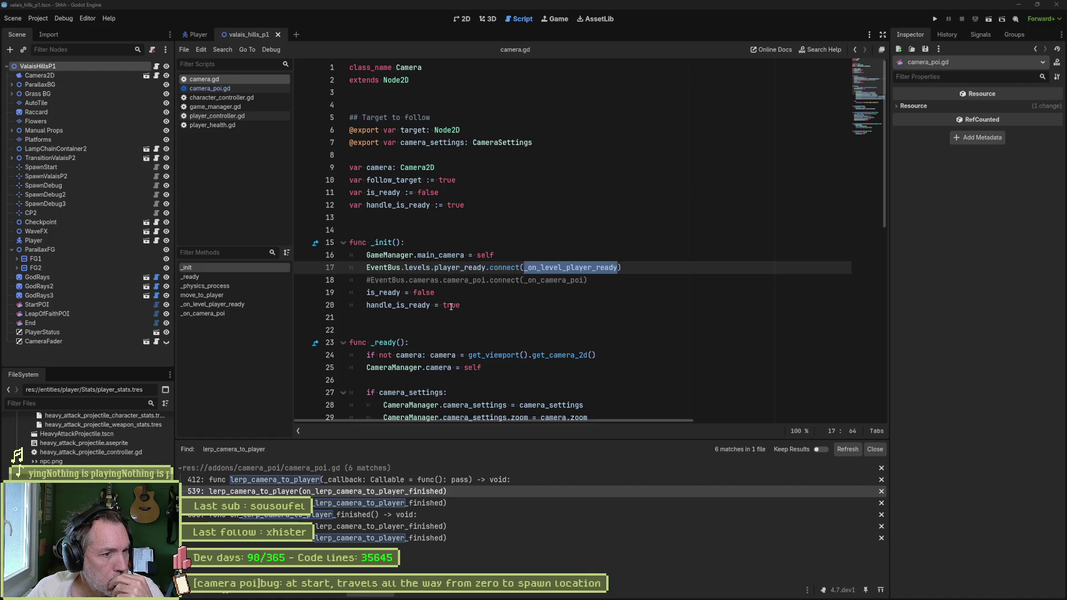
# Collapse _ready, check handle_is_ready's uses, and uncomment the camera_poi connect line 18.
pyautogui.scroll(-1, 450, 306)
pyautogui.scroll(-1, 451, 306)
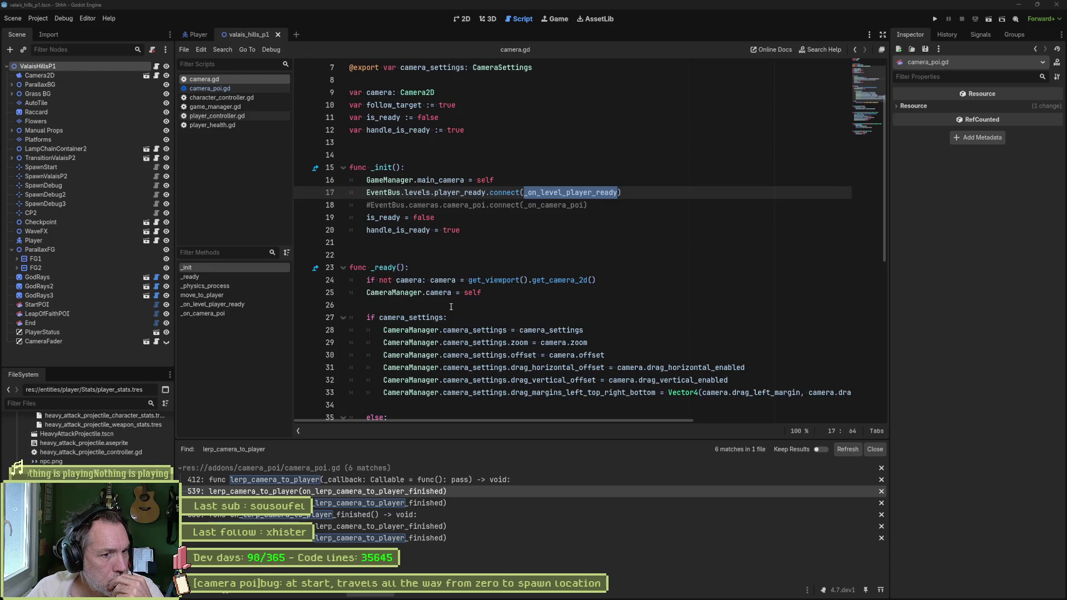
pyautogui.scroll(-1, 451, 306)
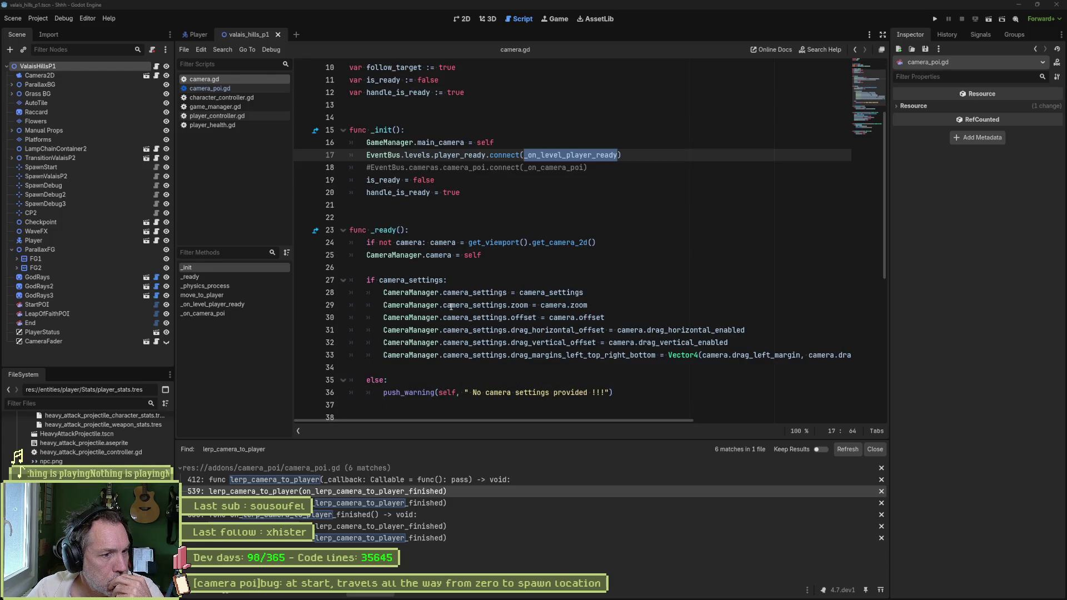
pyautogui.click(342, 231)
pyautogui.doubleClick(422, 193)
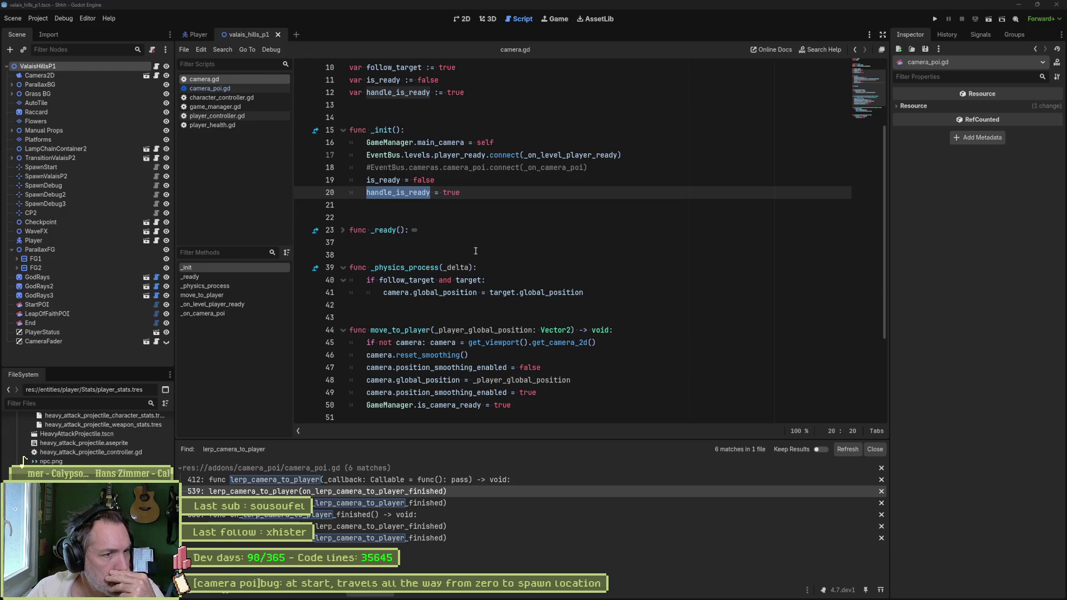
pyautogui.click(344, 232)
pyautogui.click(343, 231)
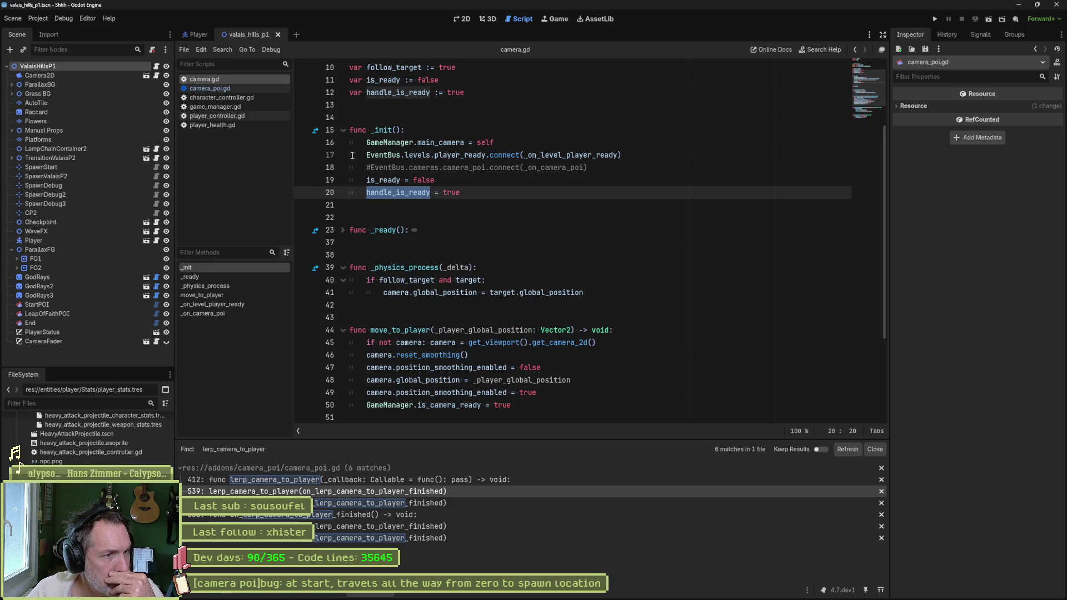
pyautogui.click(373, 168)
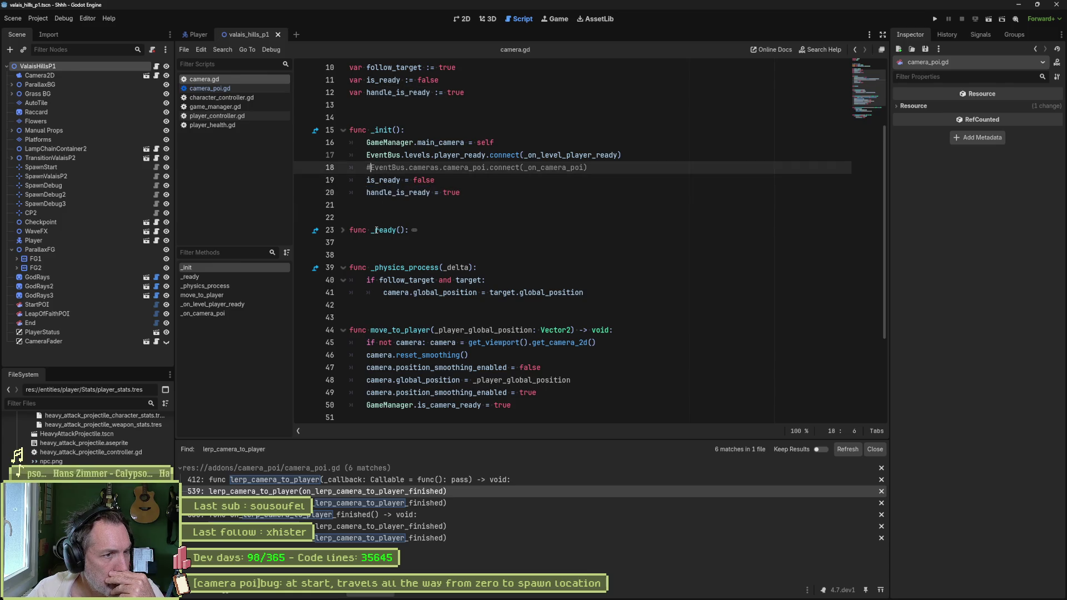
pyautogui.press('BackSpace')
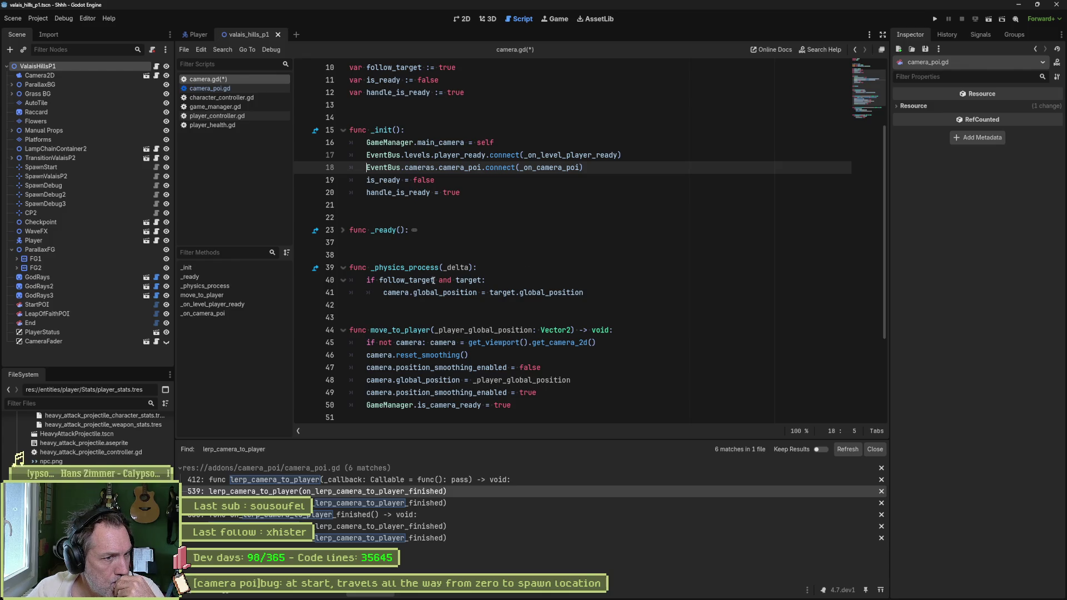
# Select the move_to_player function name and search the whole project for it.
pyautogui.click(528, 280)
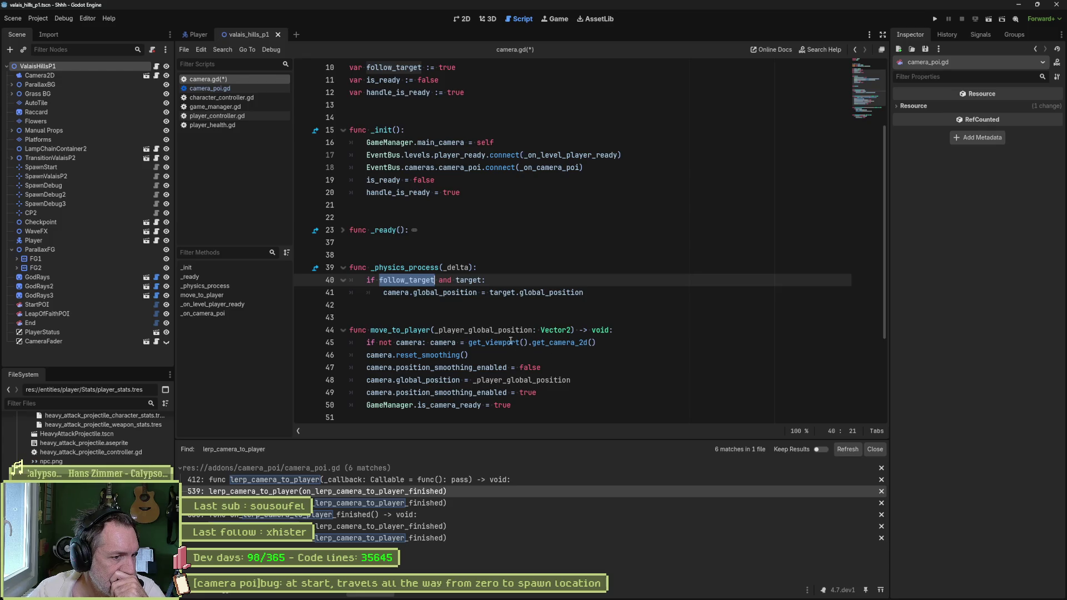
pyautogui.doubleClick(414, 331)
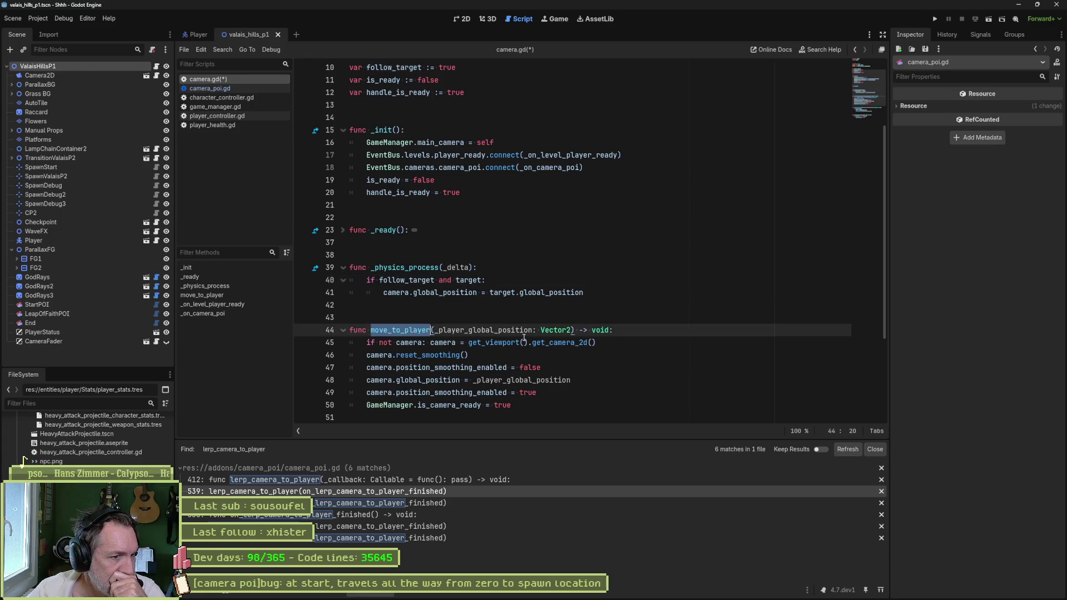
pyautogui.scroll(-2, 623, 358)
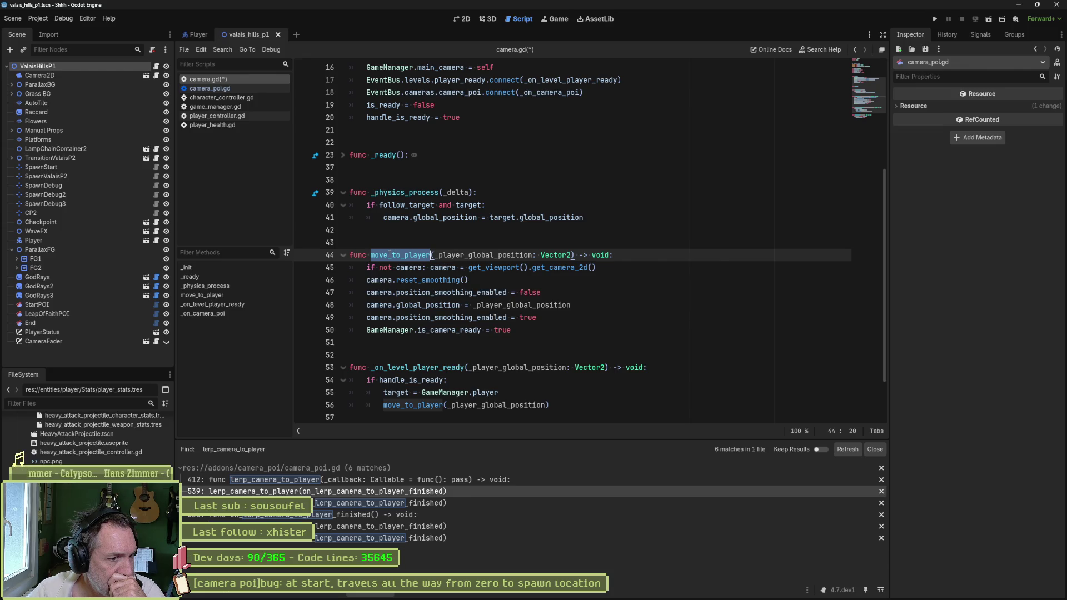
pyautogui.hotkey('ctrl', 'shift', 'f')
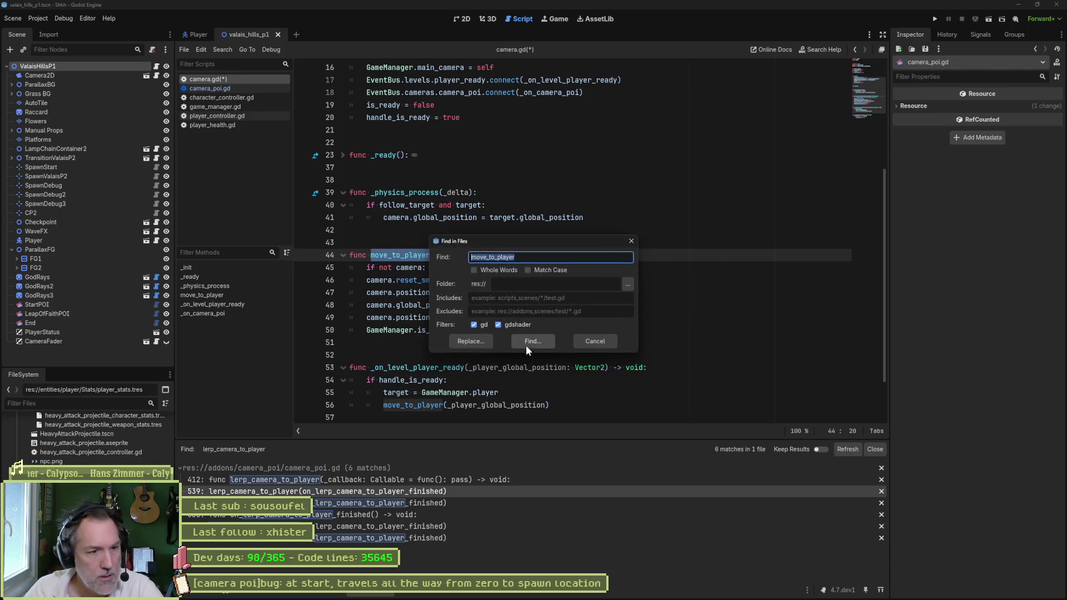
# Run the move_to_player search and rename the definition on line 44 to _teleport_to_player.
pyautogui.press('Return')
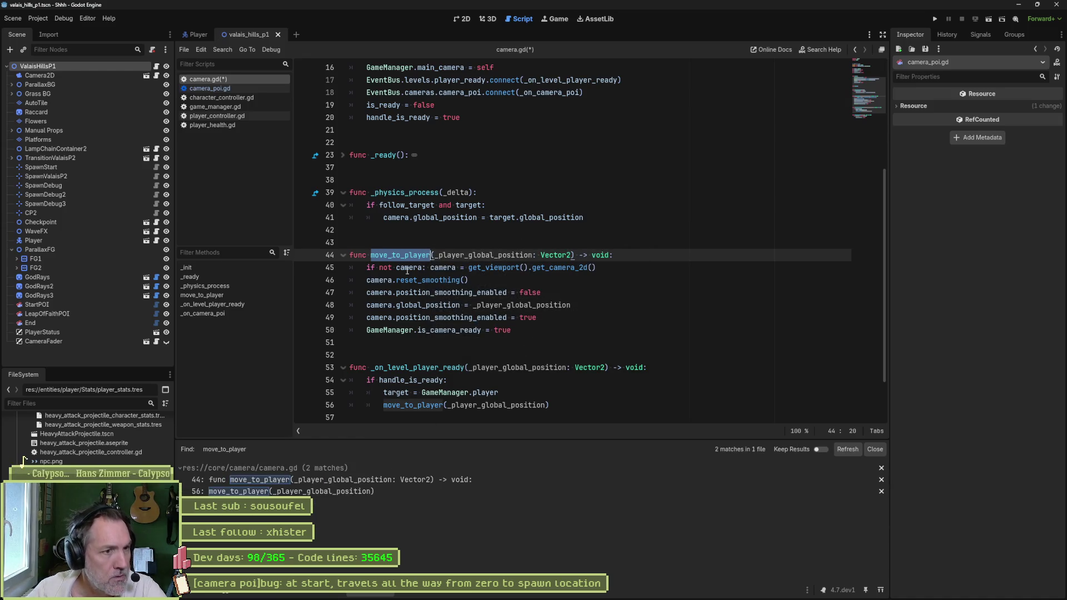
pyautogui.write('instant?')
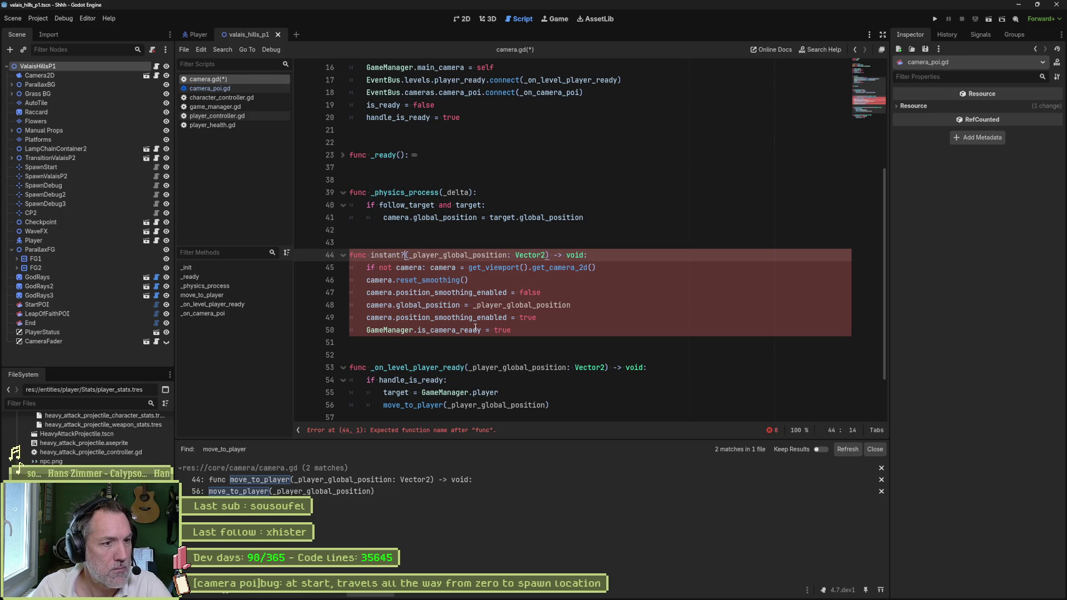
pyautogui.press('BackSpace')
pyautogui.press('BackSpace')
pyautogui.press('BackSpace')
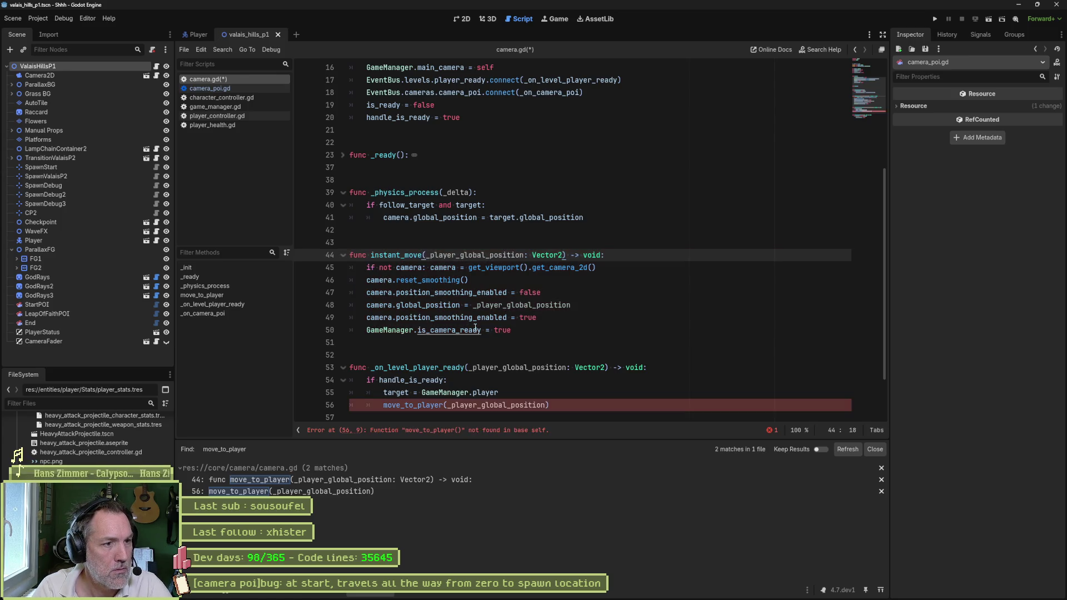
pyautogui.write('teleport_to_play')
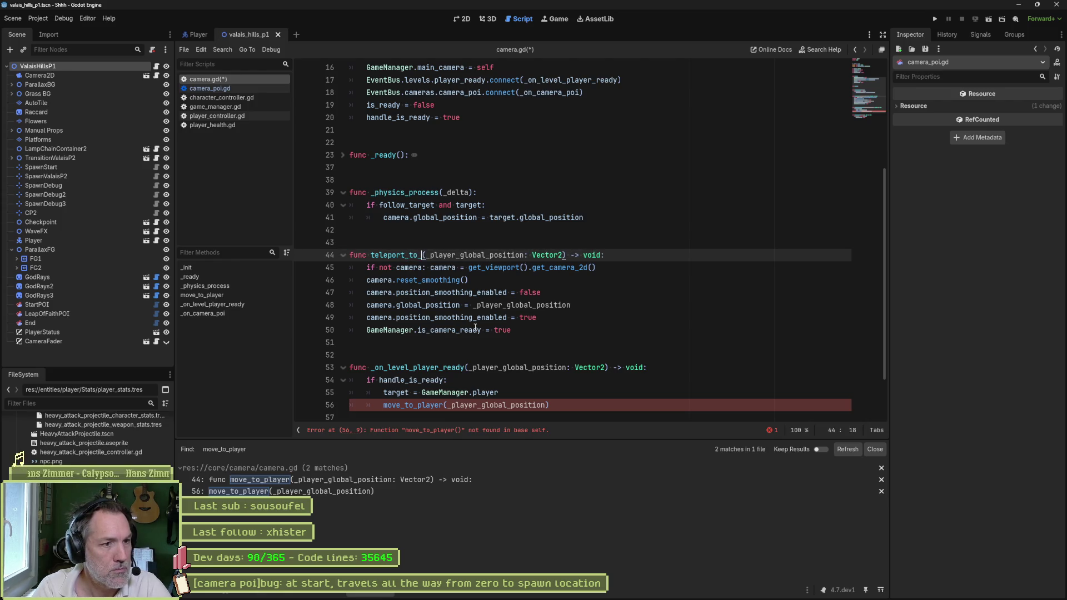
pyautogui.write('er')
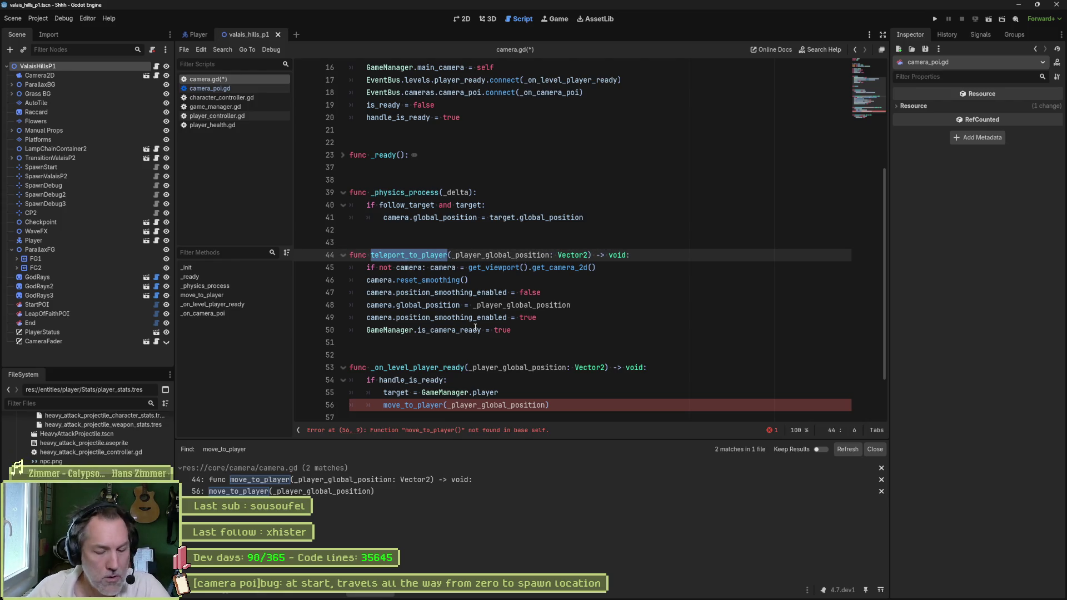
pyautogui.press('Down')
pyautogui.press('Up')
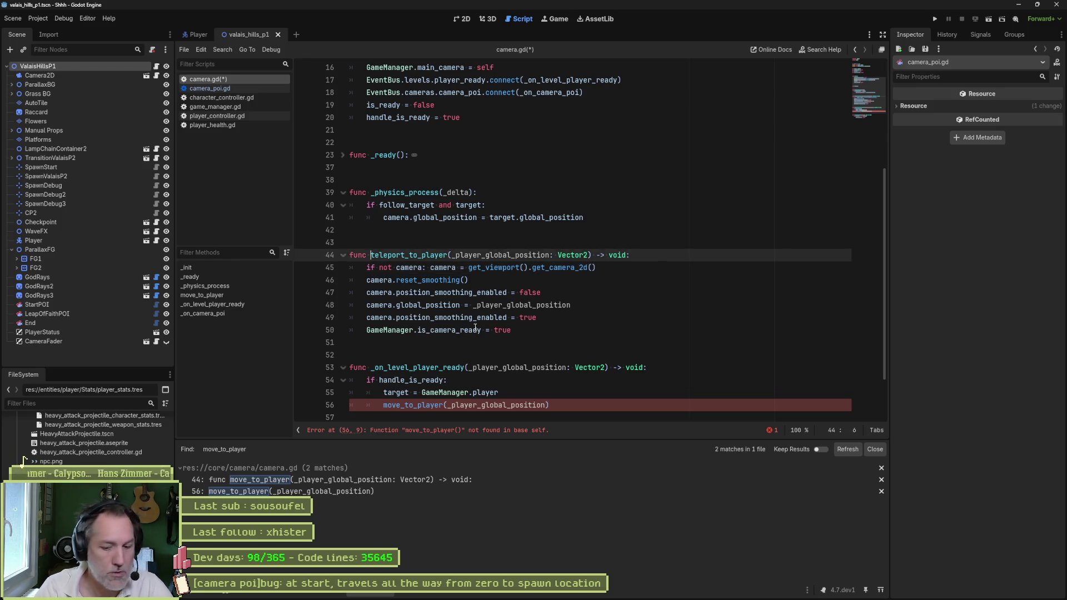
pyautogui.write('_')
pyautogui.press('Escape')
# Replace the move_to_player call on line 56 with _teleport_to_player and save camera.gd.
pyautogui.hotkey('ctrl', 'd')
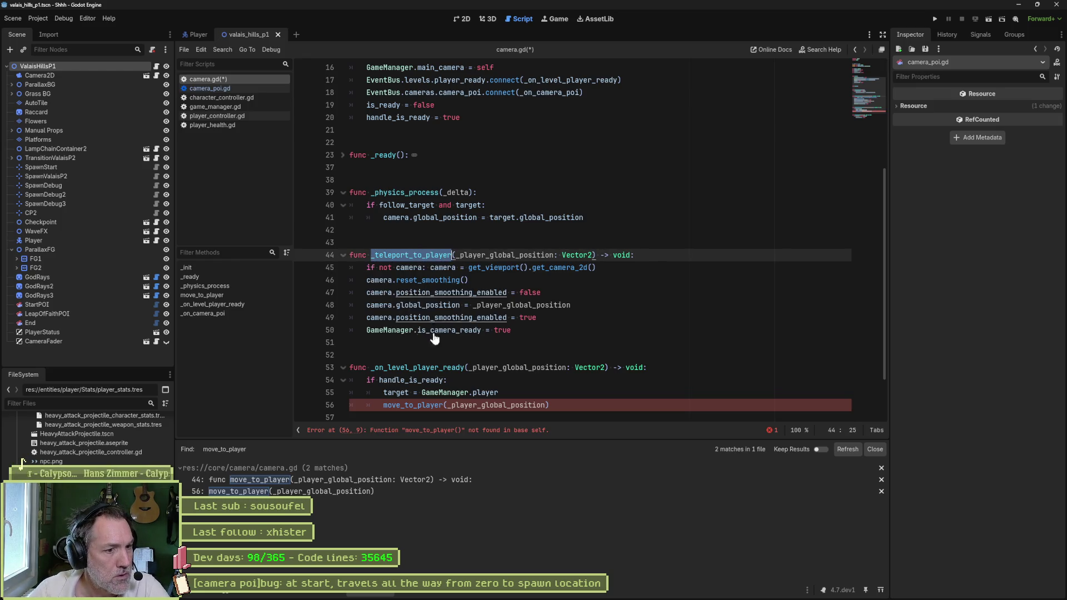
pyautogui.hotkey('ctrl', 'c')
pyautogui.doubleClick(411, 405)
pyautogui.hotkey('ctrl', 'v')
pyautogui.hotkey('ctrl', 's')
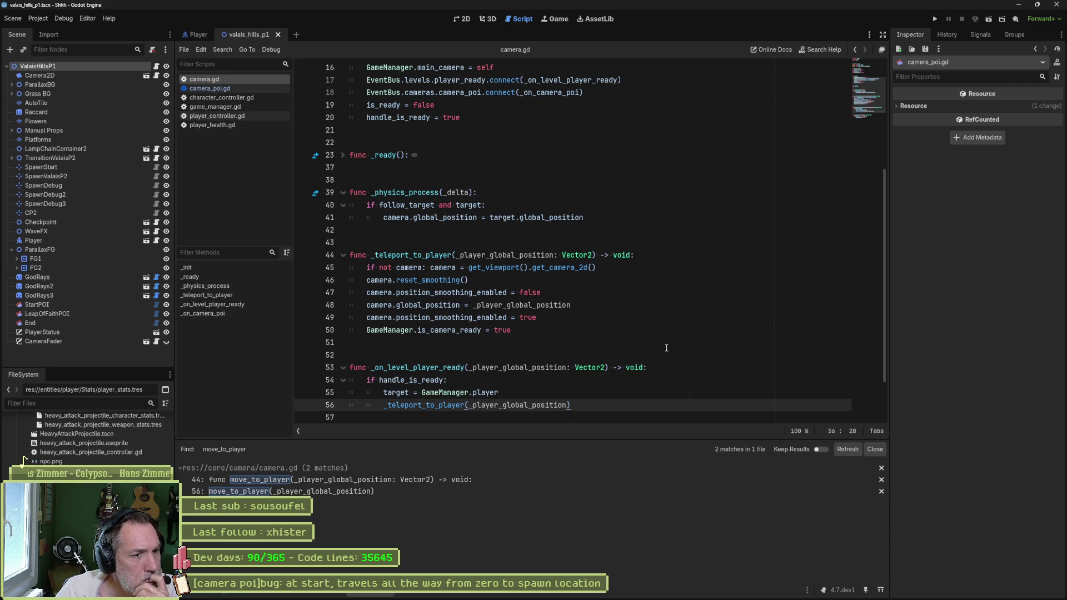
# Highlight handle_is_ready and the _teleport_to_player call to review where they are used.
pyautogui.doubleClick(443, 380)
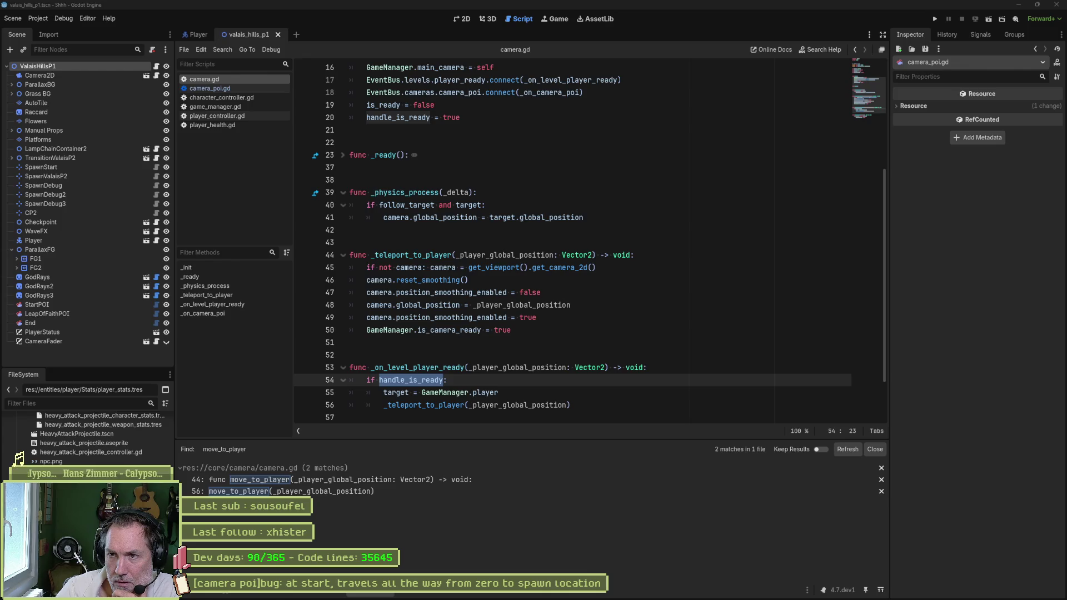
pyautogui.click(20, 463)
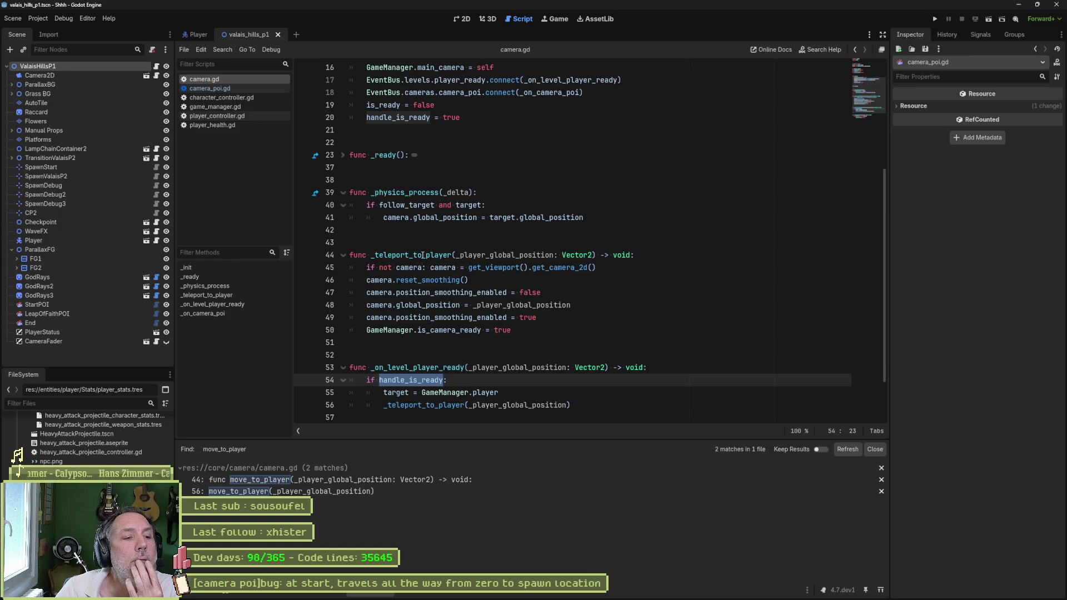
pyautogui.doubleClick(417, 405)
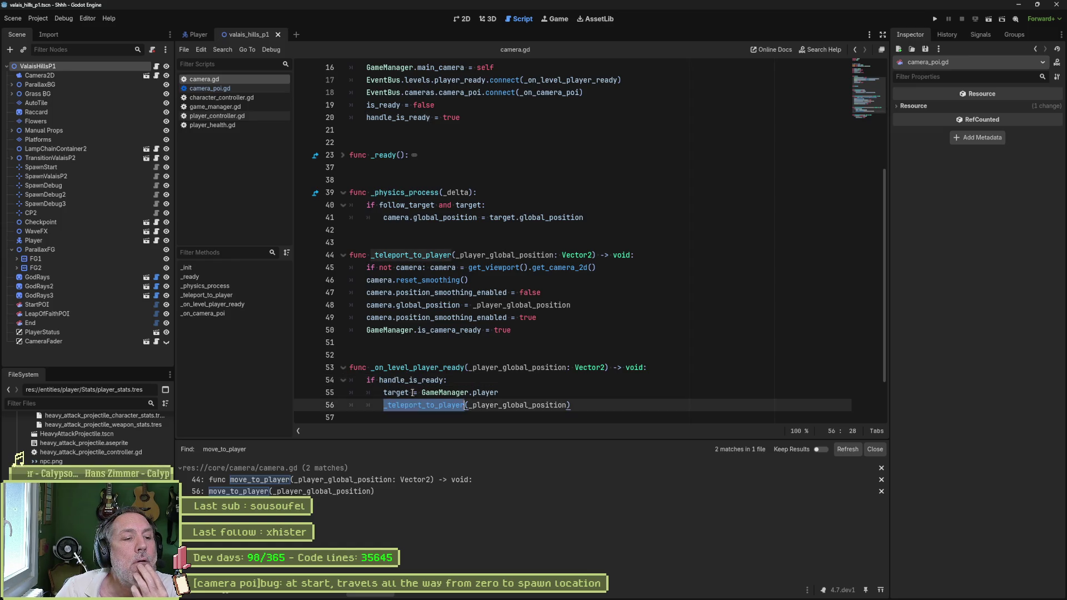
pyautogui.doubleClick(404, 381)
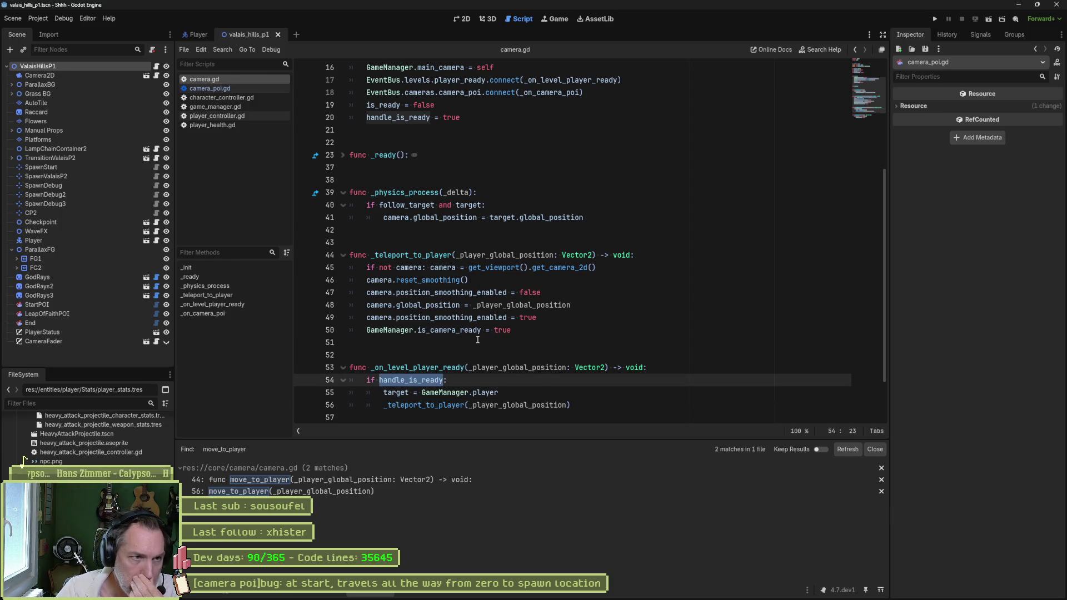
# Select is_ready on line 19, unfold _ready, and open Find in Files for is_ready.
pyautogui.doubleClick(389, 105)
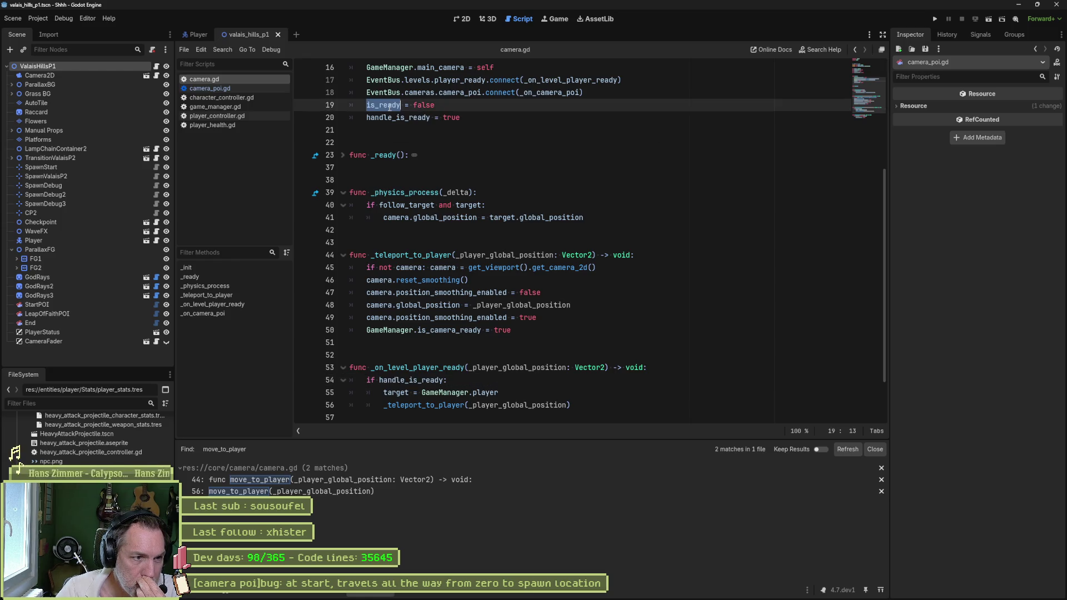
pyautogui.scroll(4, 669, 286)
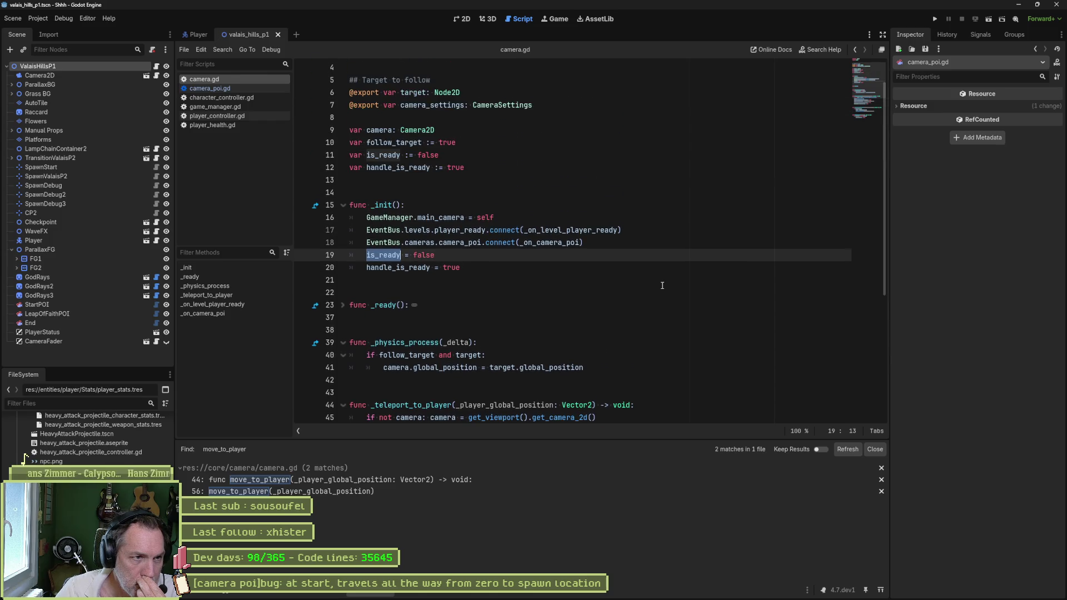
pyautogui.click(342, 306)
pyautogui.scroll(-2, 499, 321)
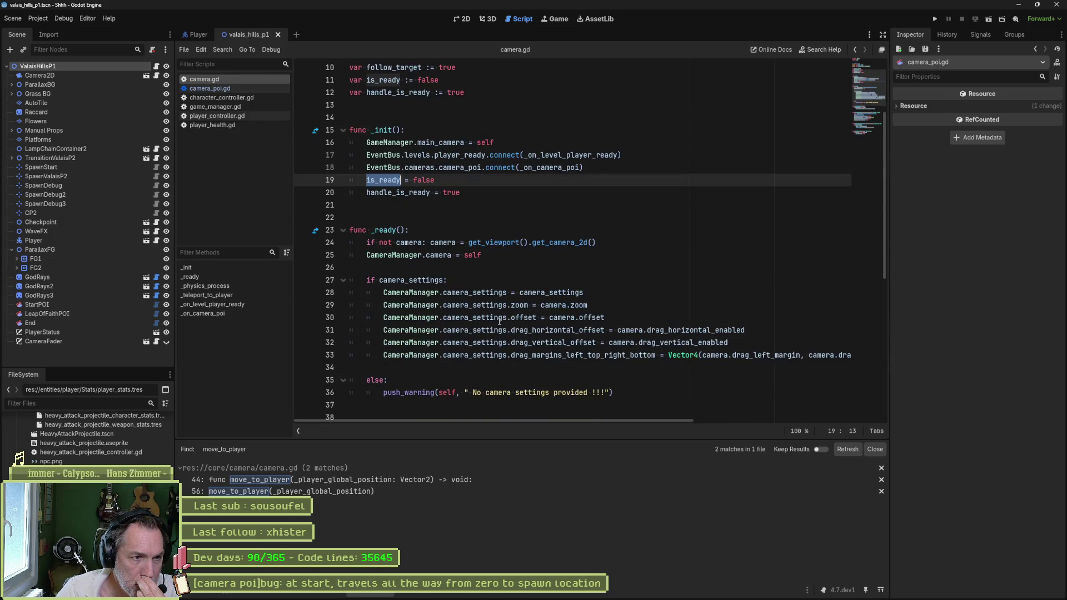
pyautogui.scroll(-5, 520, 281)
pyautogui.hotkey('ctrl', 'shift', 'f')
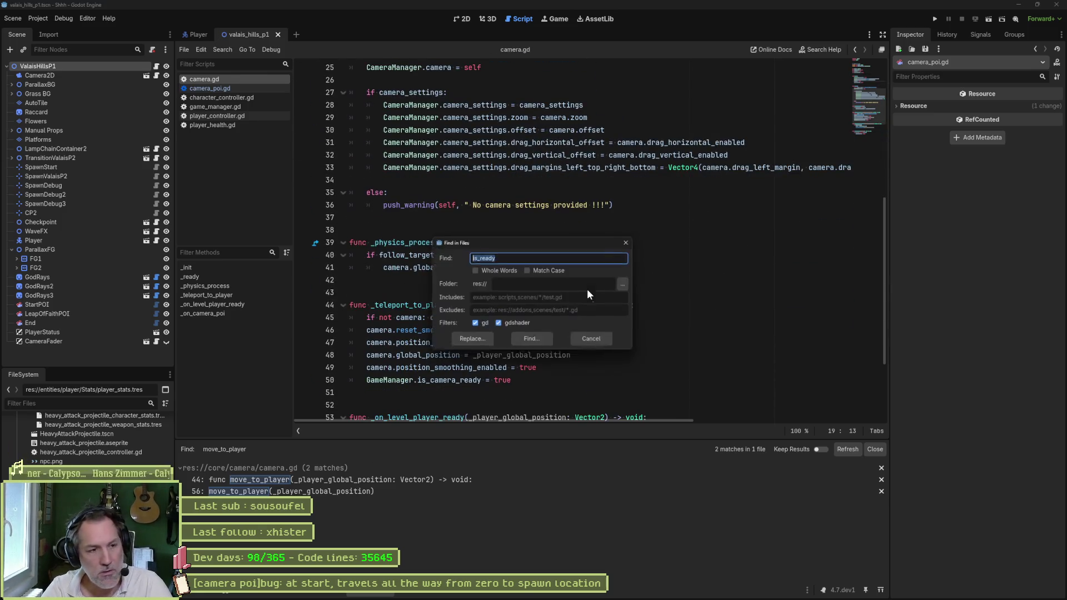
# Run the is_ready project search, listing 13 matches in 3 files.
pyautogui.click(532, 341)
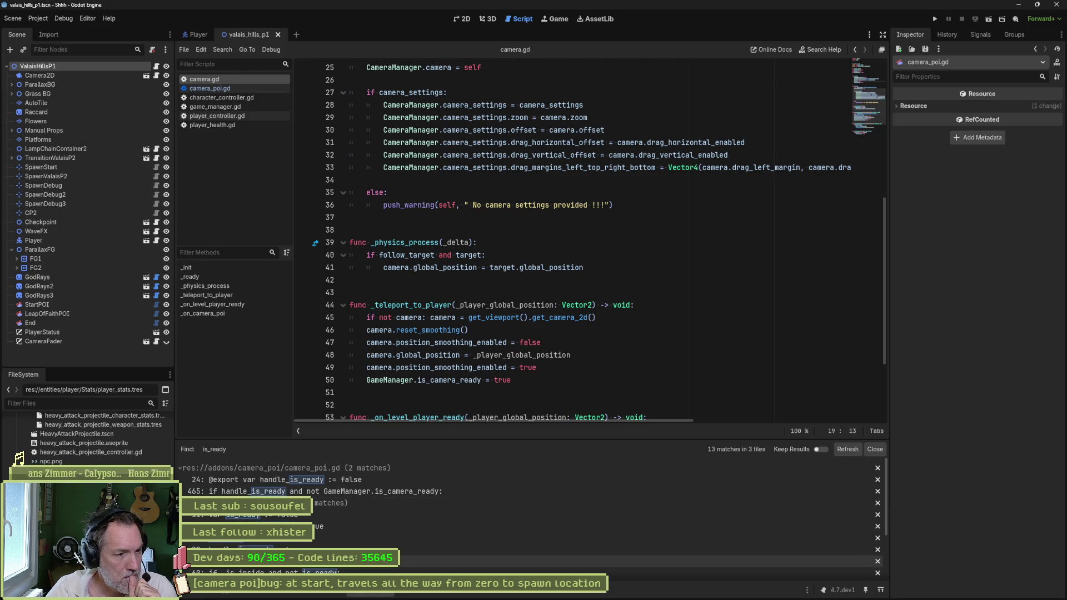
pyautogui.scroll(-1, 343, 562)
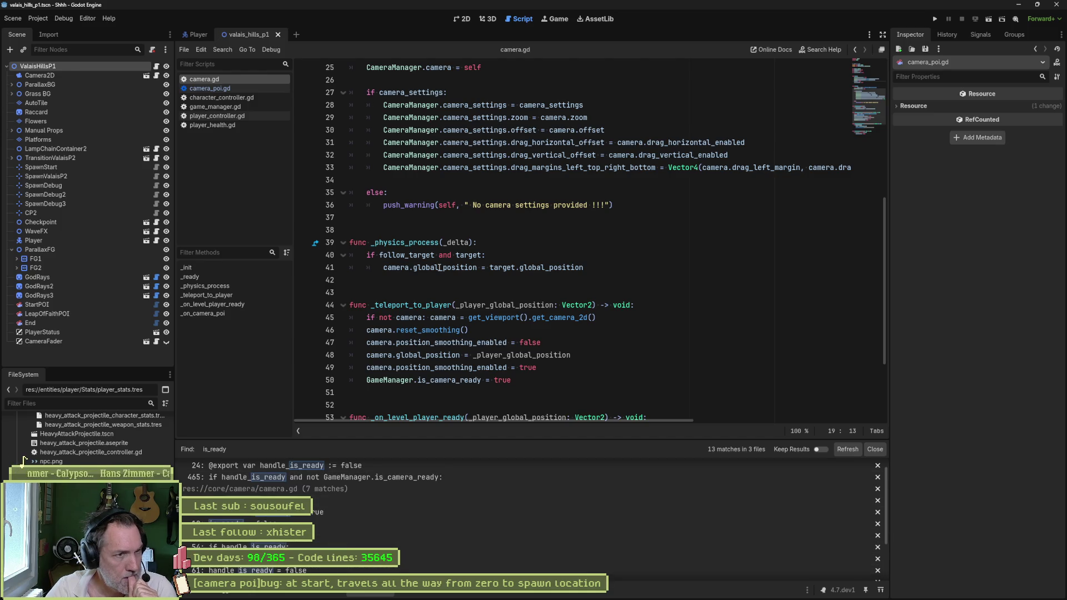
pyautogui.scroll(7, 430, 281)
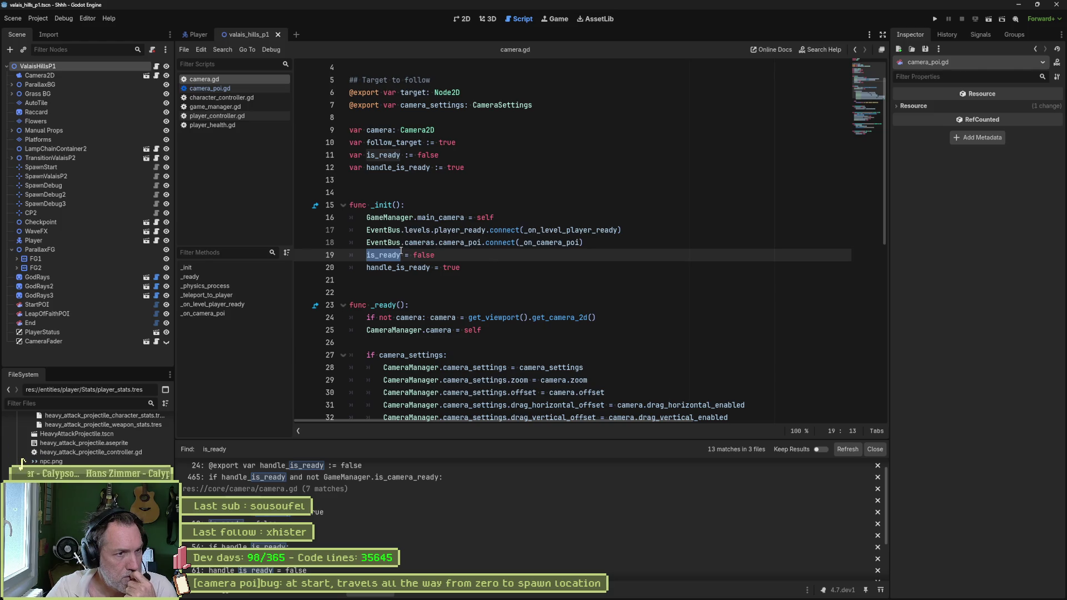
# Delete the 'var is_ready := false' declaration and its _init reset, then go to the error line 58.
pyautogui.click(465, 156)
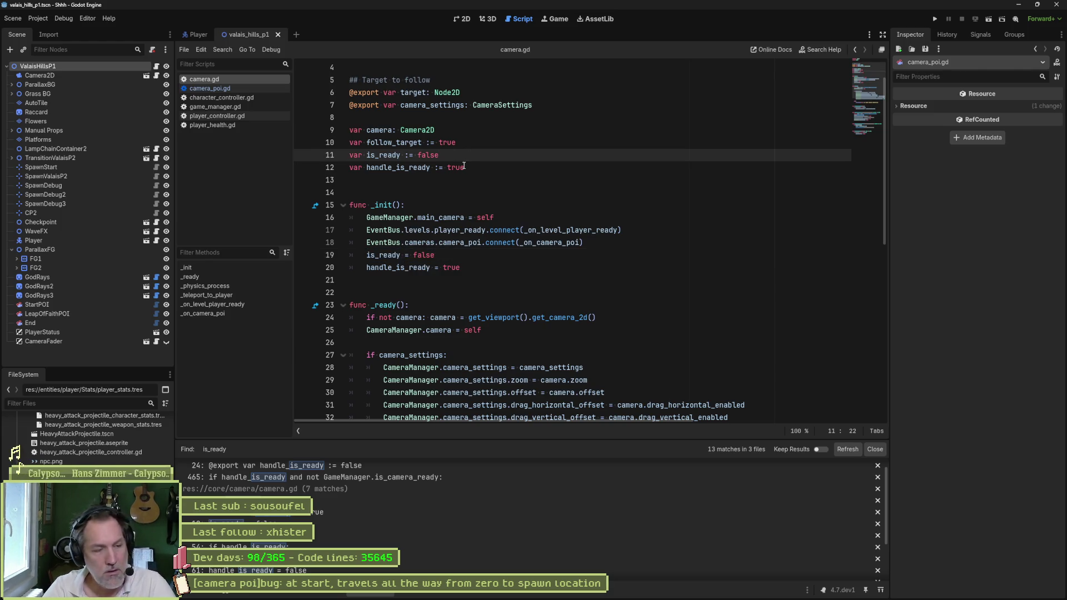
pyautogui.hotkey('ctrl', 'shift', 'k')
pyautogui.click(458, 243)
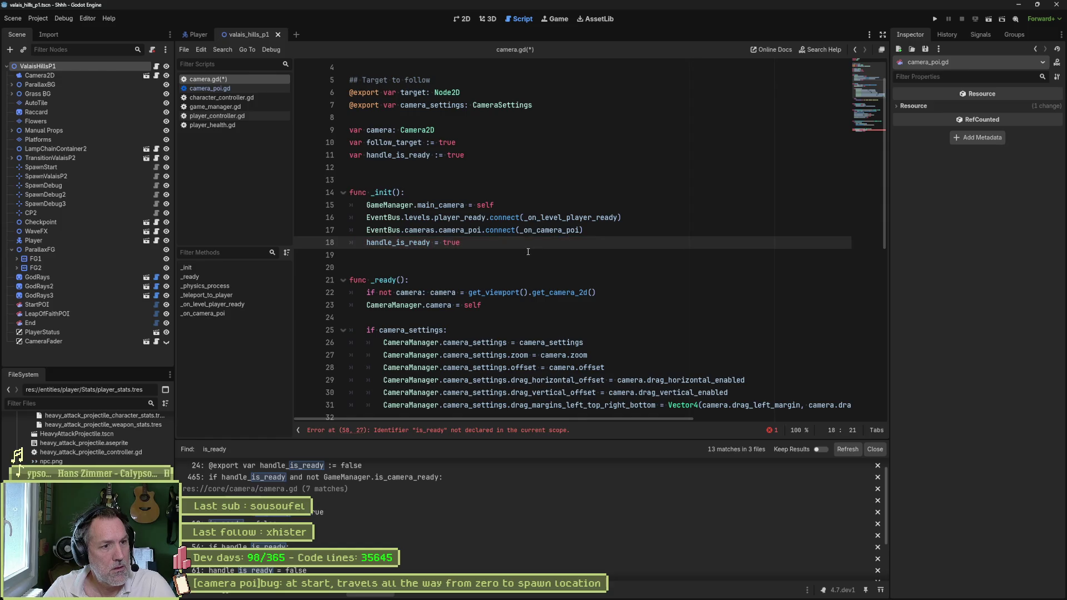
pyautogui.scroll(-3, 525, 252)
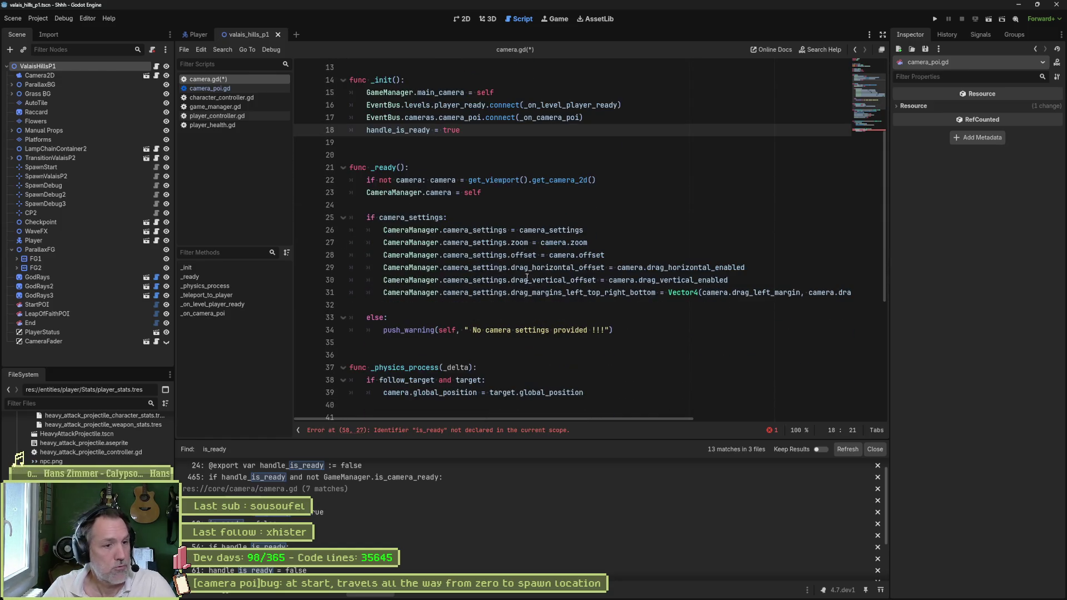
pyautogui.click(519, 430)
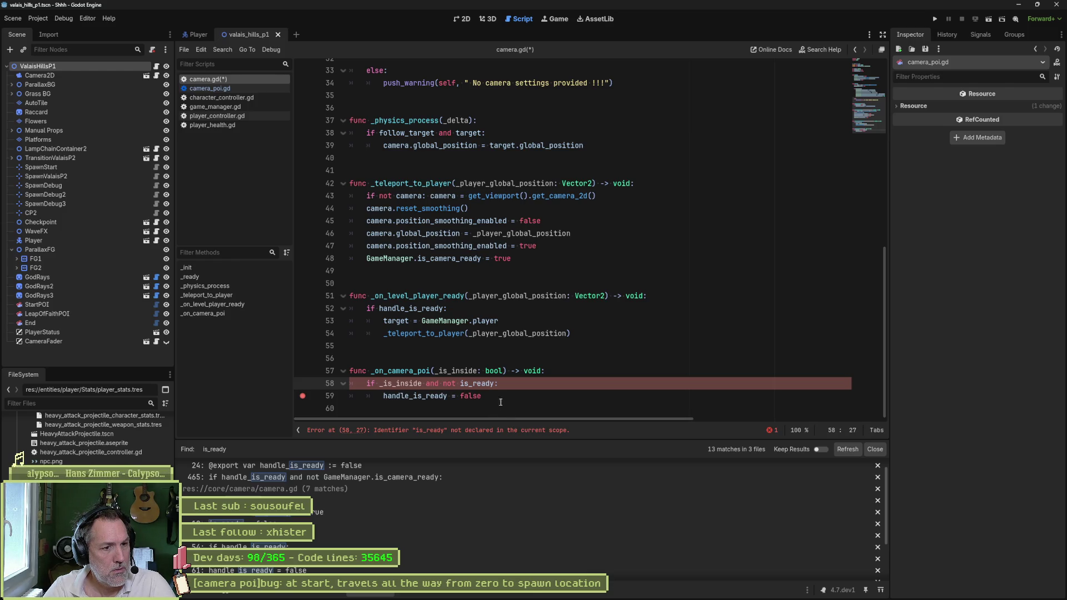
# Reduce line 58 to 'if _is_inside:', save camera.gd, and clear the breakpoint on line 59.
pyautogui.click(486, 384)
pyautogui.press('Delete')
pyautogui.press('Delete')
pyautogui.press('BackSpace')
pyautogui.press('BackSpace')
pyautogui.press('BackSpace')
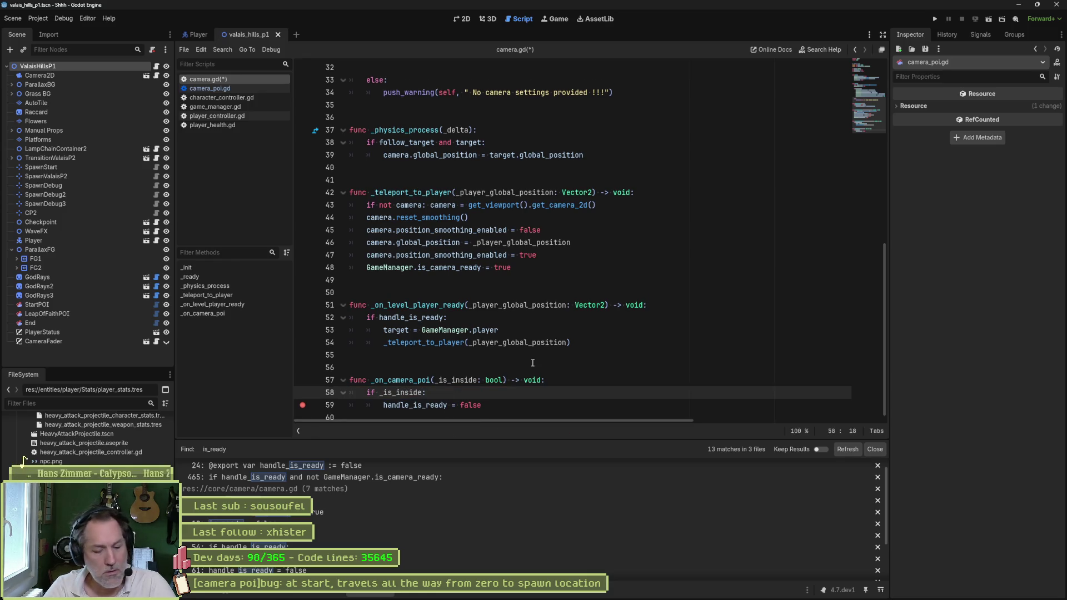
pyautogui.hotkey('ctrl', 's')
pyautogui.click(303, 405)
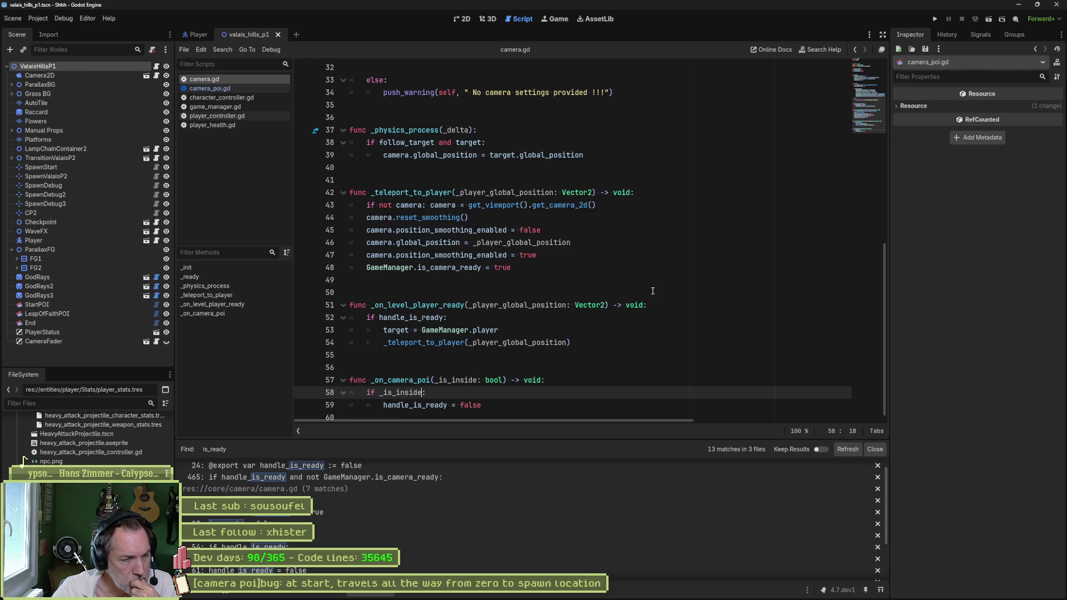
pyautogui.scroll(3, 645, 288)
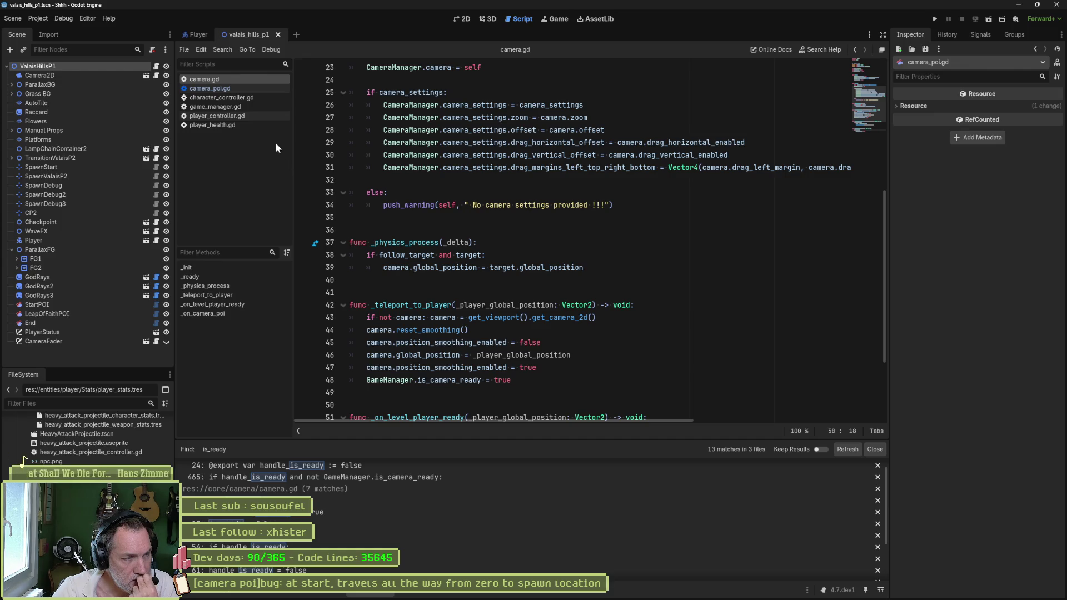
# Close character_controller.gd, game_manager.gd, player_controller.gd and player_health.gd, then open camera_poi.gd.
pyautogui.middleClick(216, 98)
pyautogui.middleClick(220, 97)
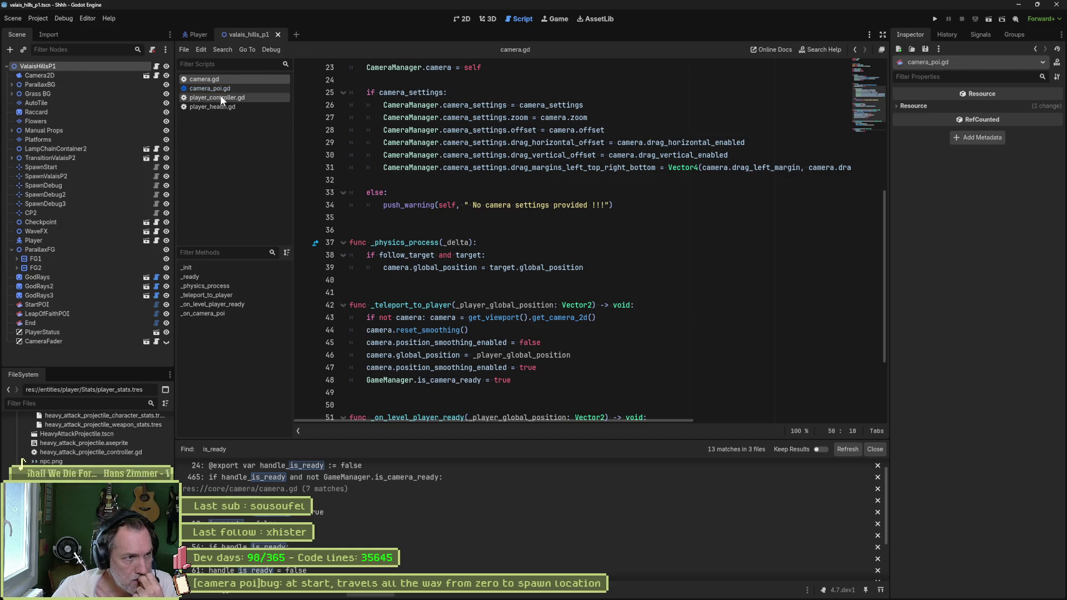
pyautogui.middleClick(220, 97)
pyautogui.middleClick(220, 98)
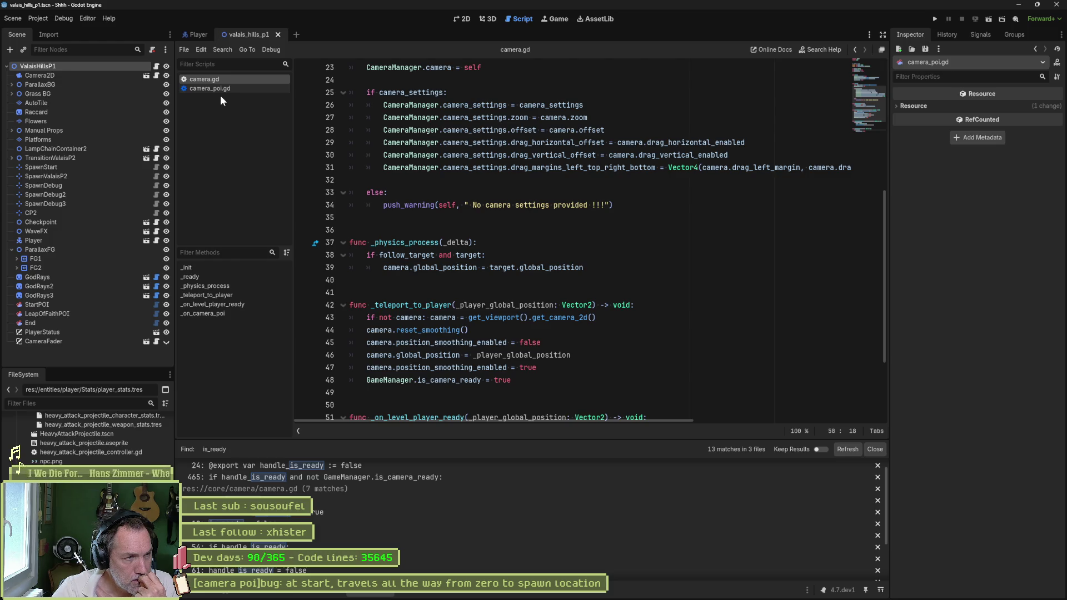
pyautogui.click(227, 88)
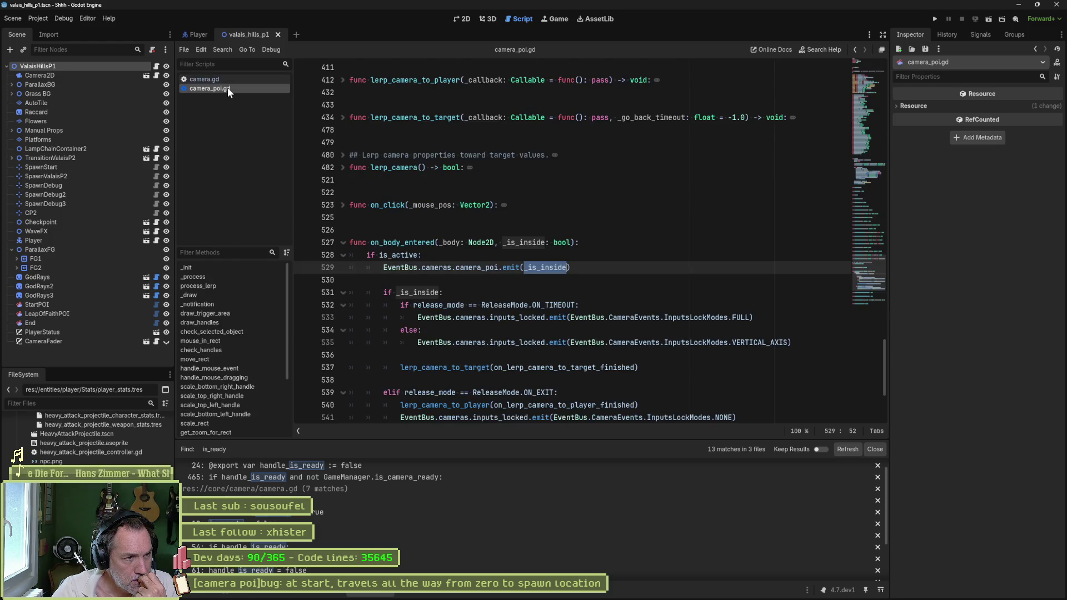
# Inspect camera_poi.gd's _init and on_body_entered, highlighting emit and the lerp_camera_to_target call.
pyautogui.click(214, 267)
pyautogui.scroll(-1, 499, 275)
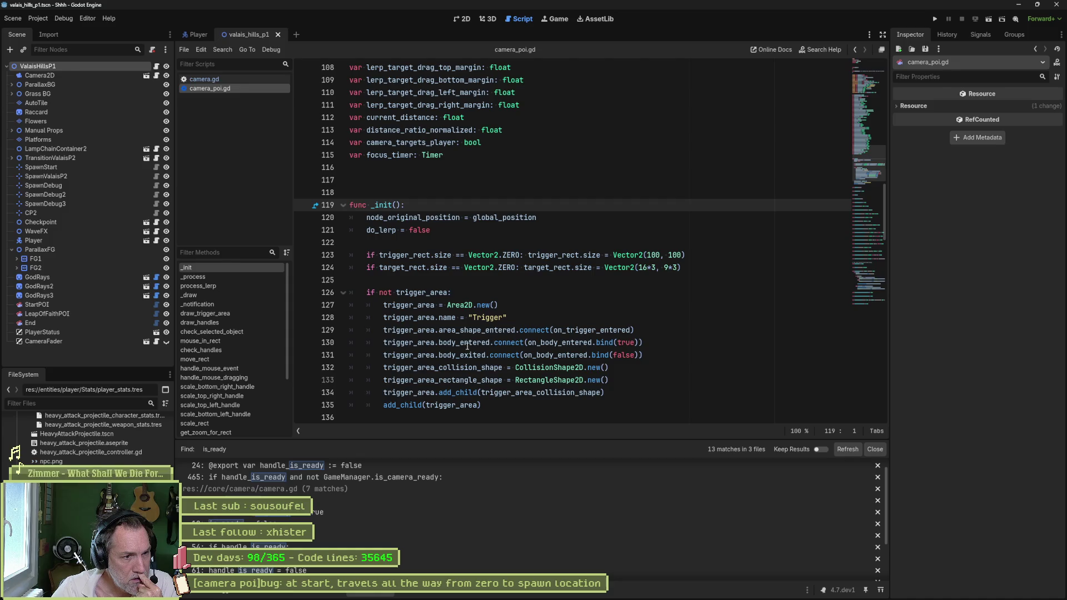
pyautogui.moveTo(573, 349)
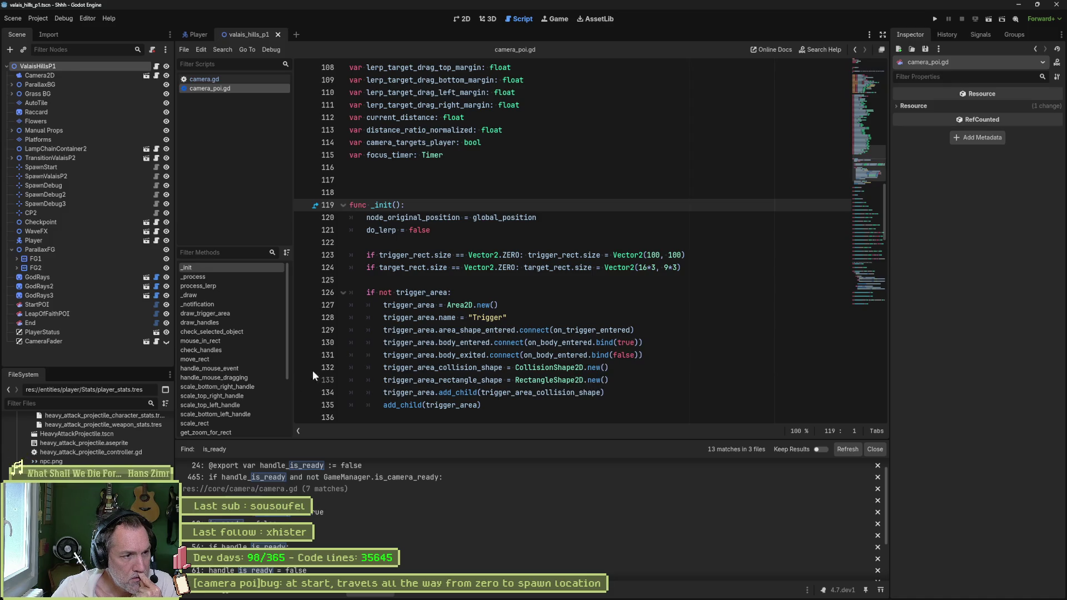
pyautogui.scroll(-5, 234, 375)
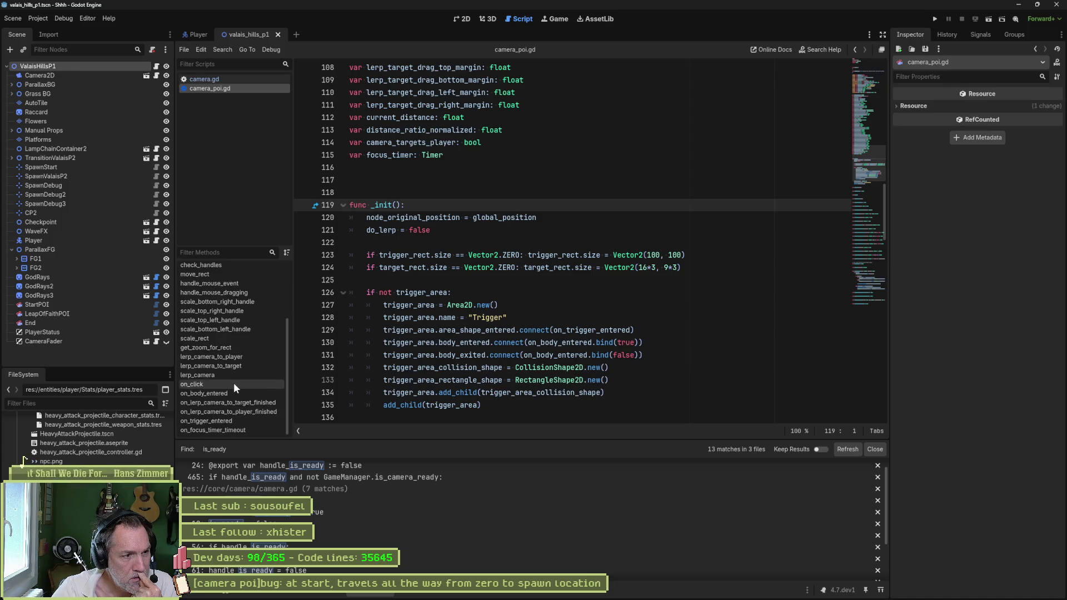
pyautogui.click(235, 394)
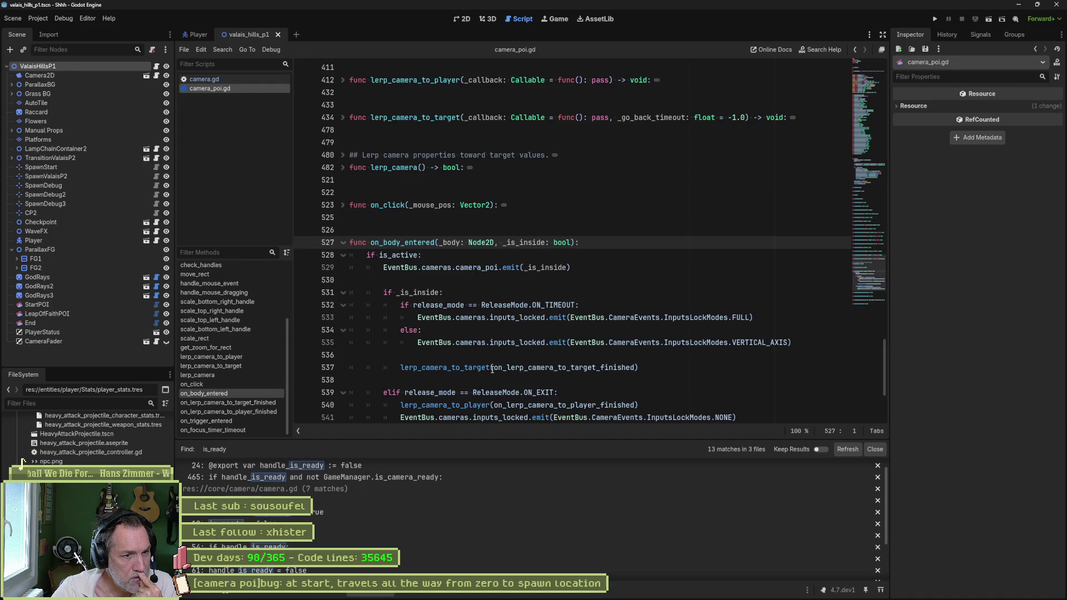
pyautogui.doubleClick(558, 342)
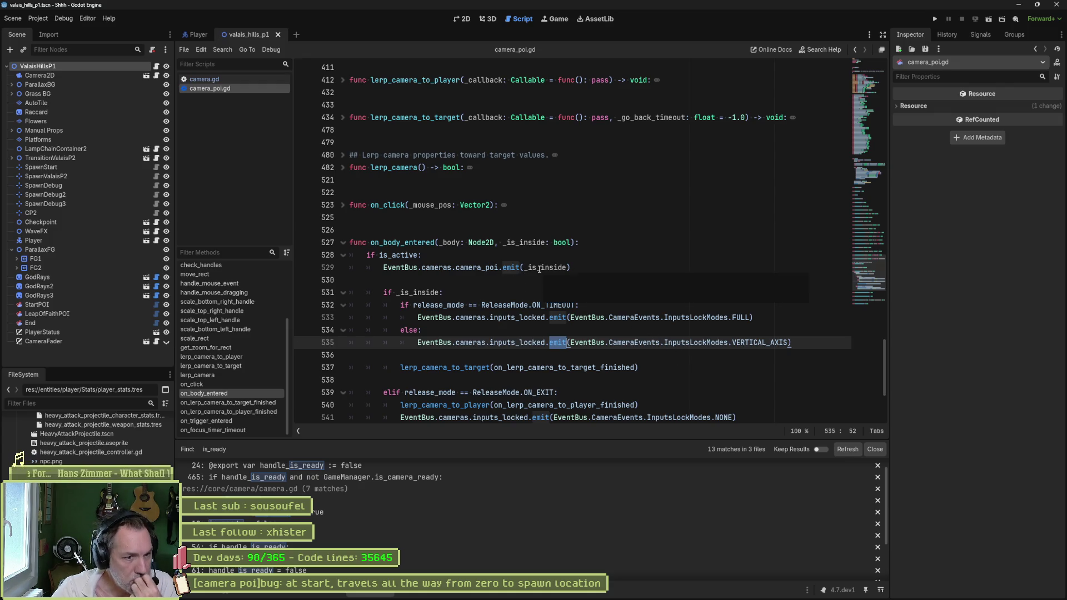
pyautogui.moveTo(538, 272)
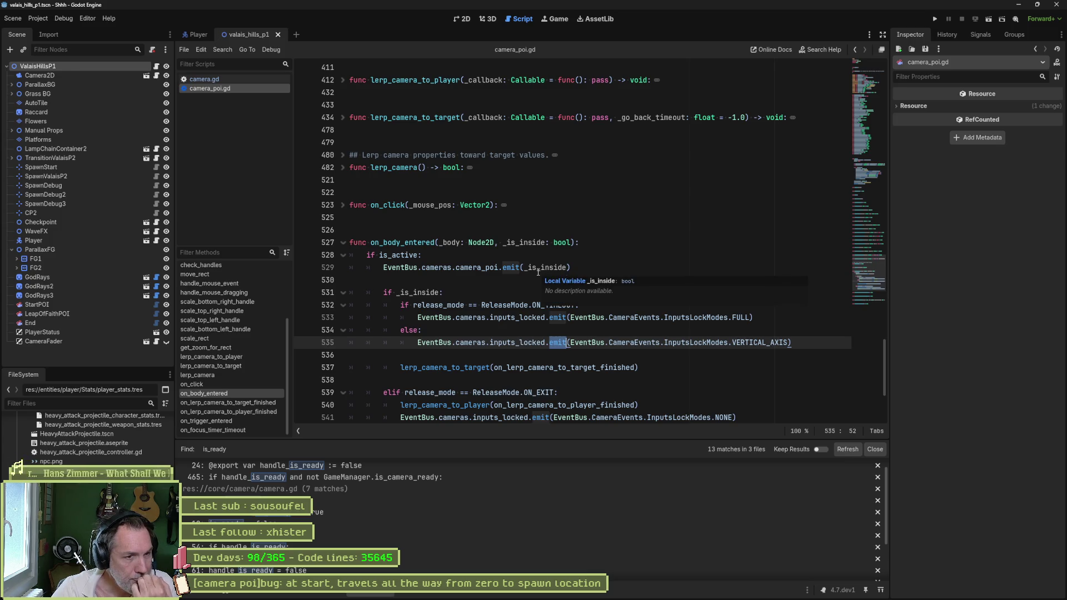
pyautogui.scroll(-2, 497, 323)
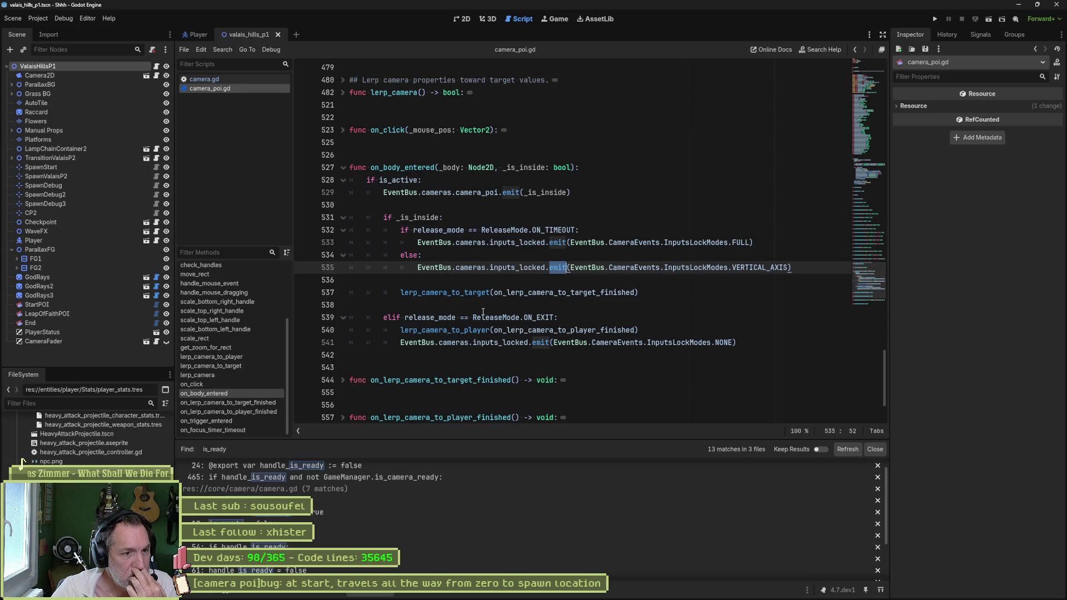
pyautogui.moveTo(481, 314)
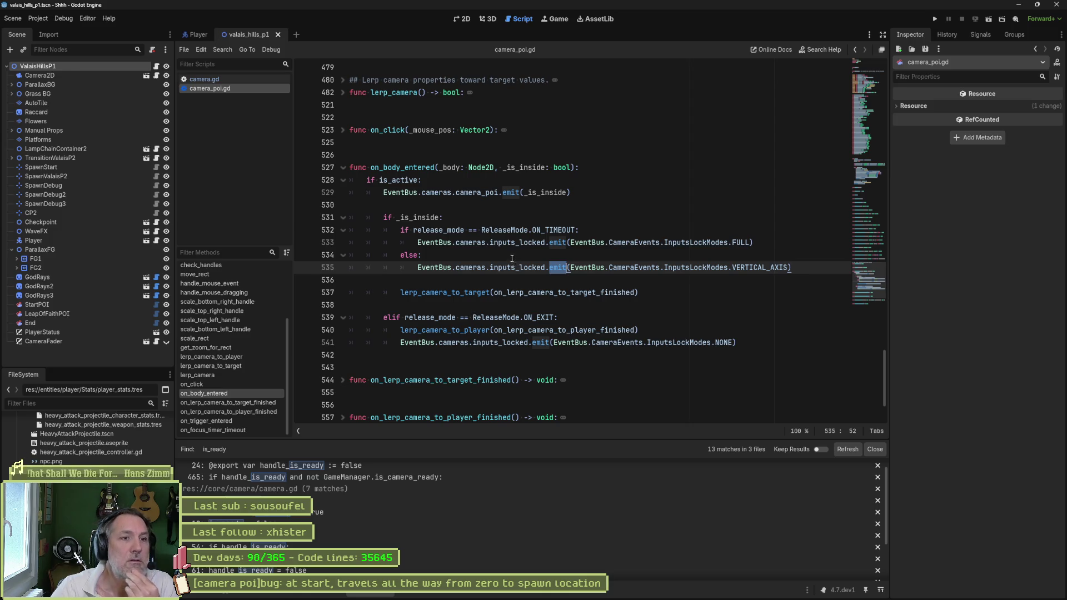
pyautogui.click(464, 293)
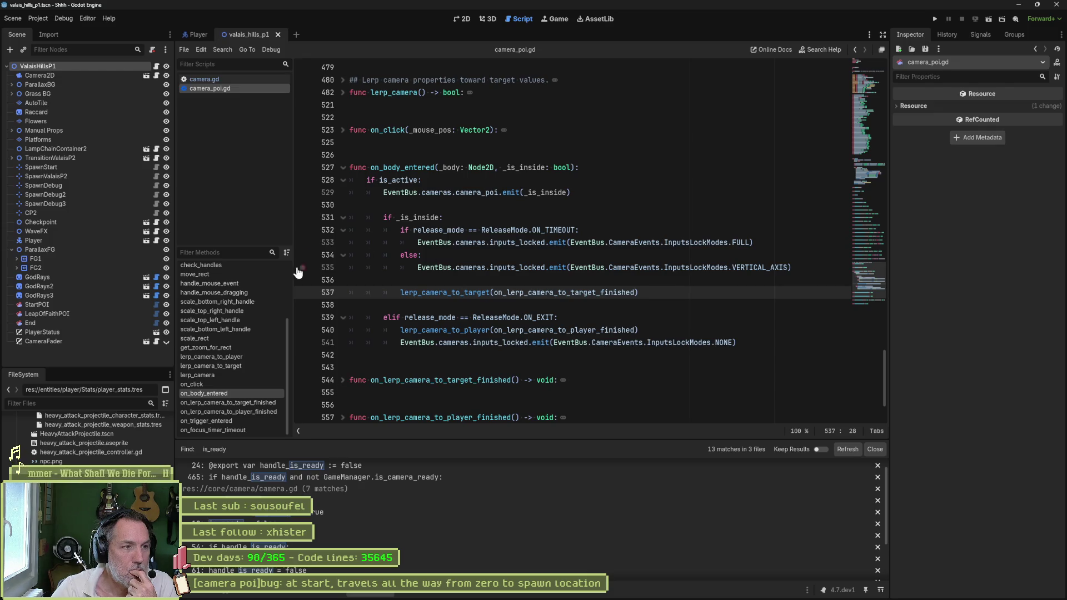
pyautogui.scroll(5, 251, 285)
pyautogui.click(239, 268)
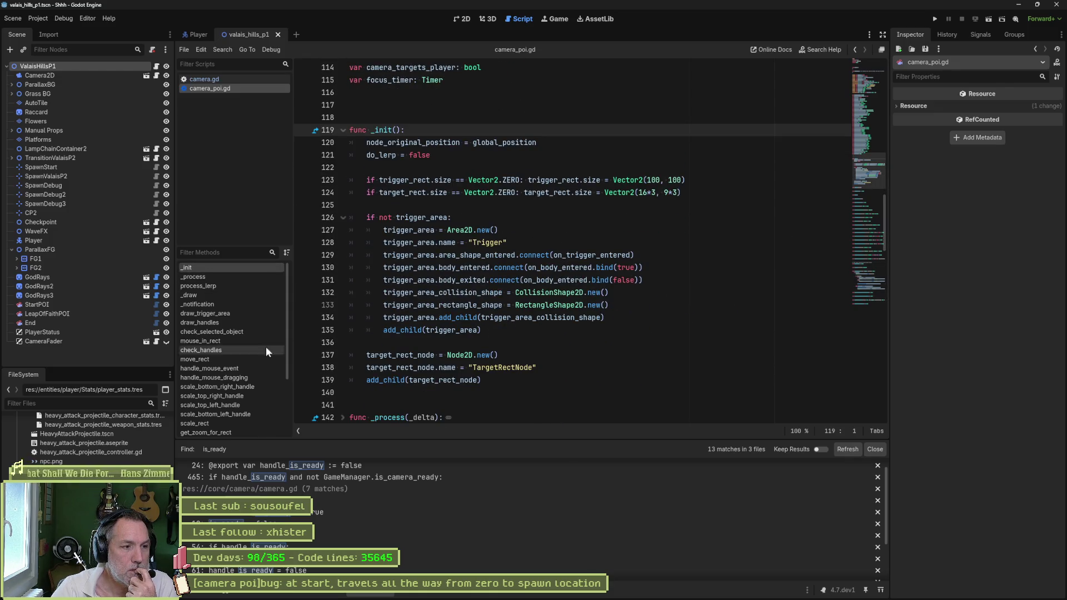
pyautogui.scroll(-3, 231, 391)
pyautogui.scroll(5, 422, 253)
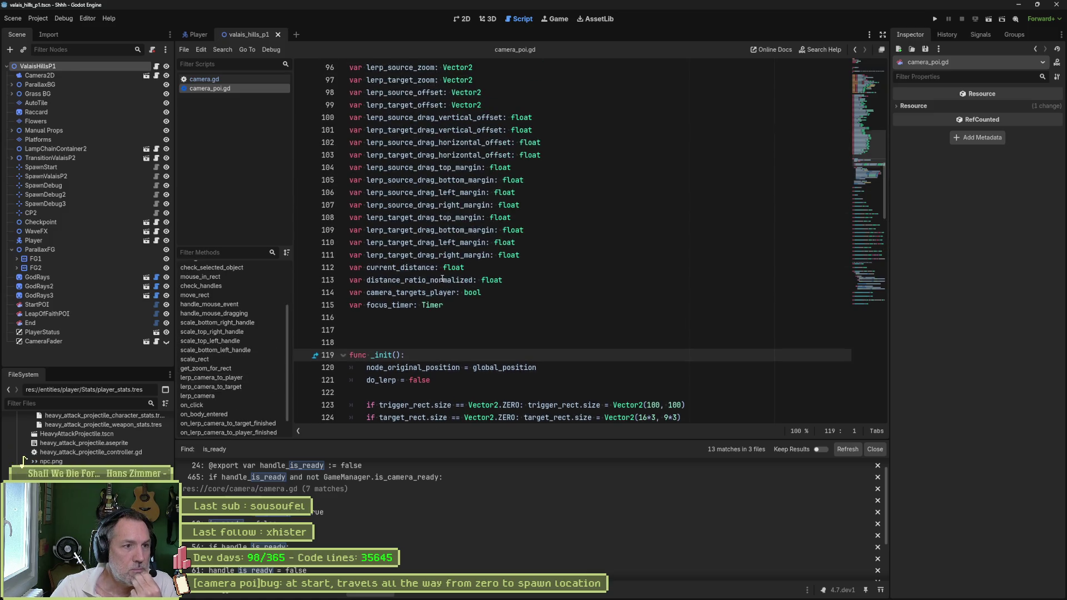
pyautogui.scroll(15, 468, 279)
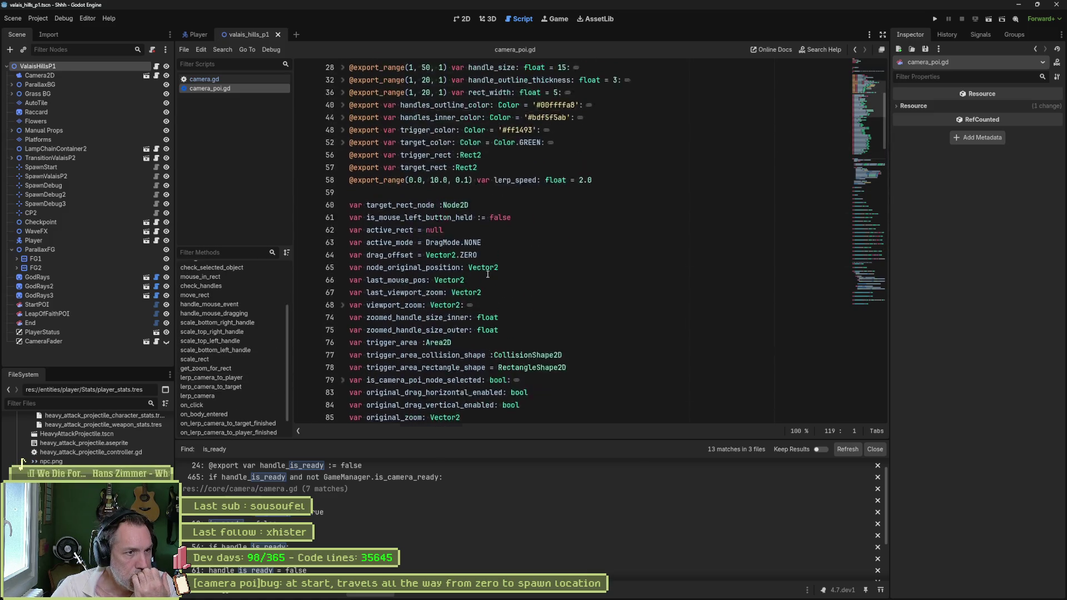
pyautogui.scroll(6, 488, 274)
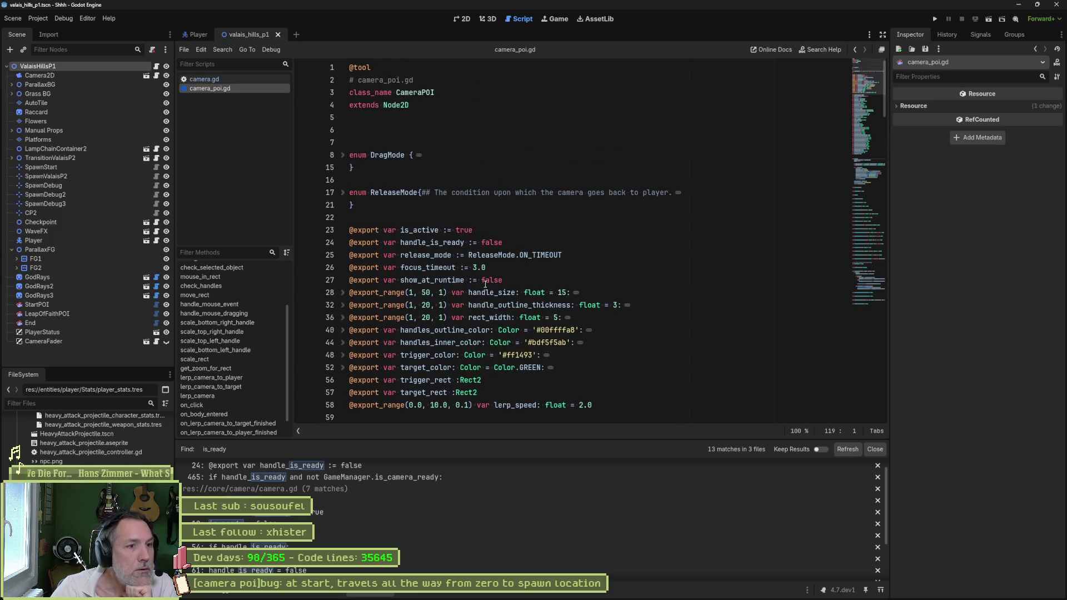
pyautogui.click(434, 231)
pyautogui.doubleClick(435, 230)
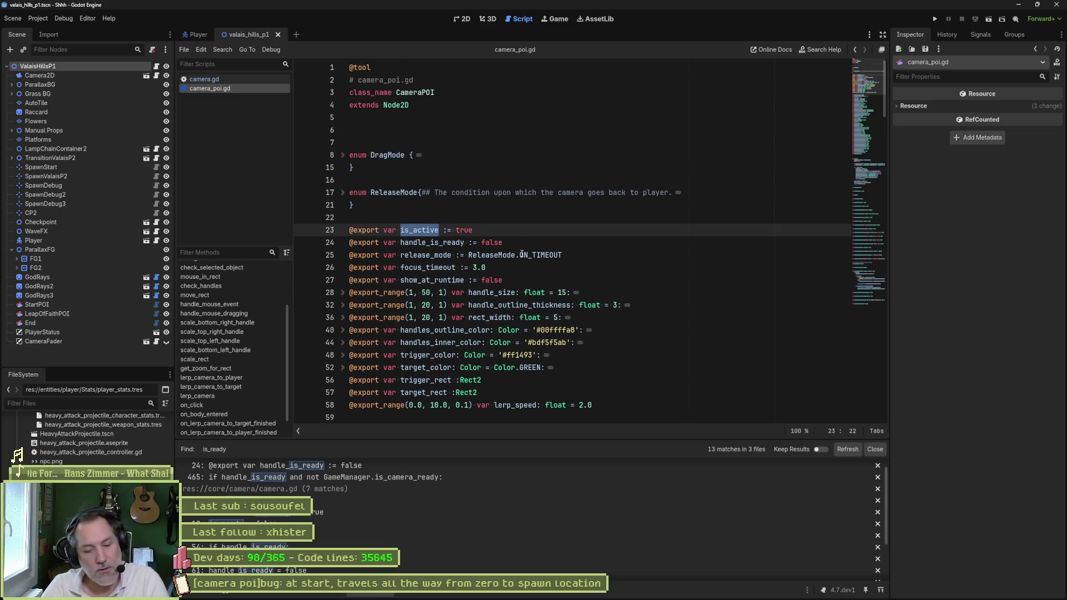
pyautogui.hotkey('ctrl', 'shift', 'f')
pyautogui.click(552, 341)
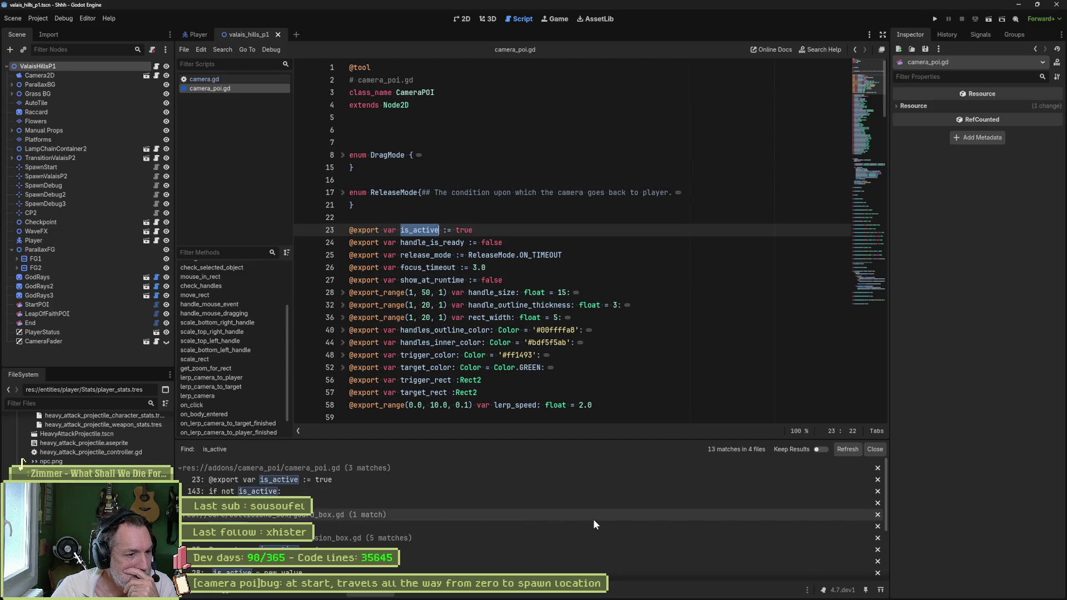
pyautogui.scroll(-1, 588, 516)
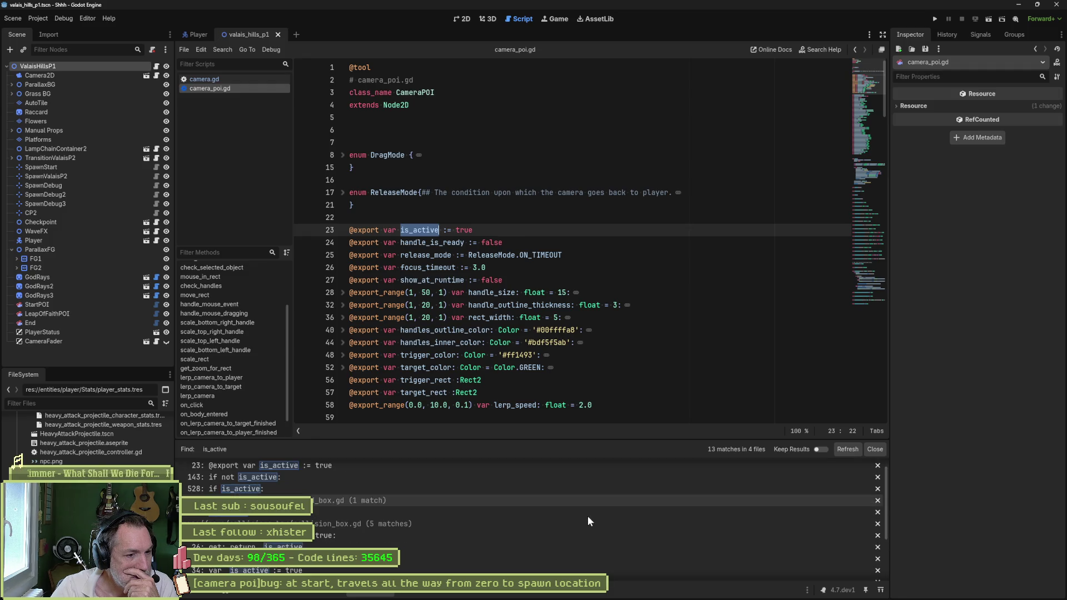
pyautogui.click(408, 528)
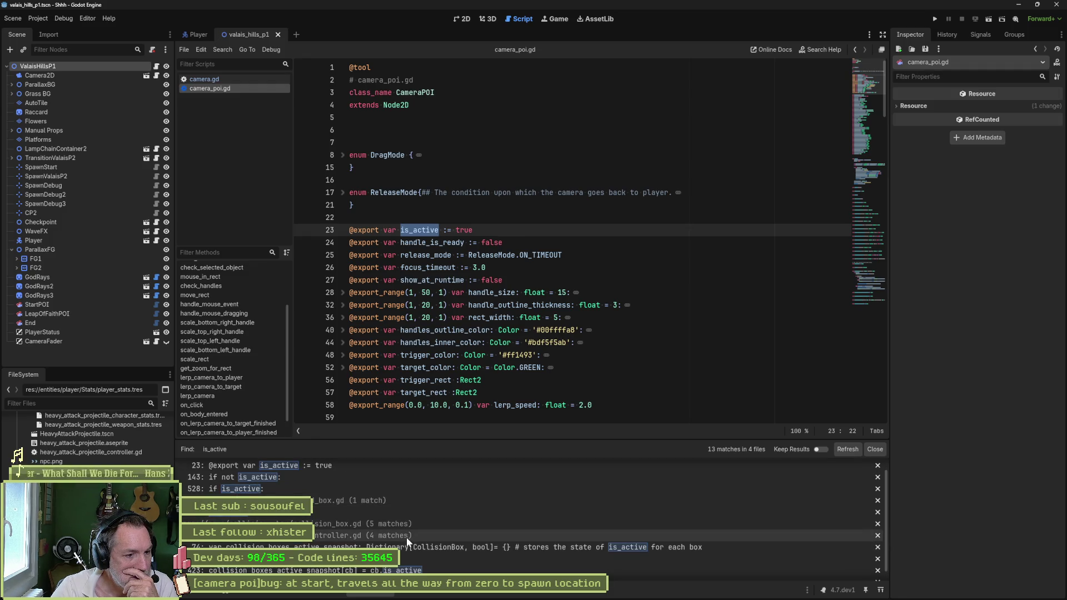
pyautogui.click(406, 536)
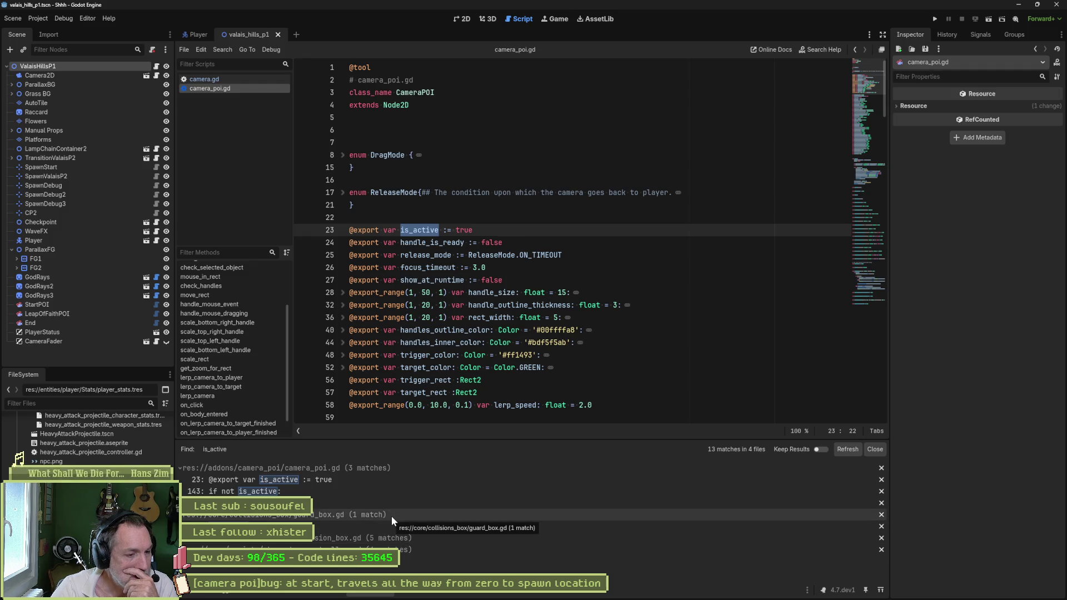
pyautogui.click(392, 516)
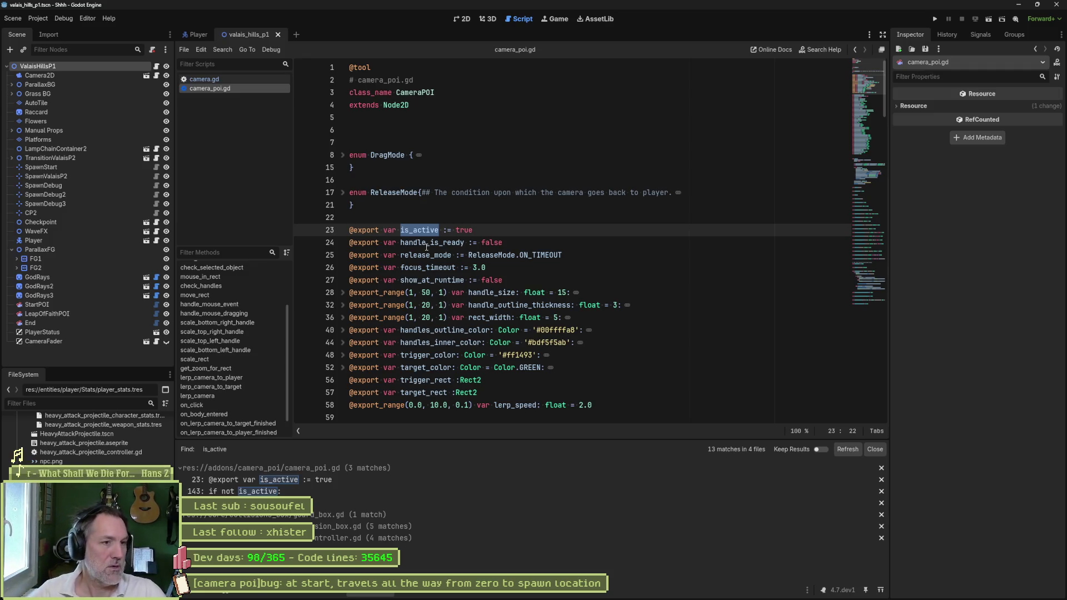
pyautogui.click(250, 491)
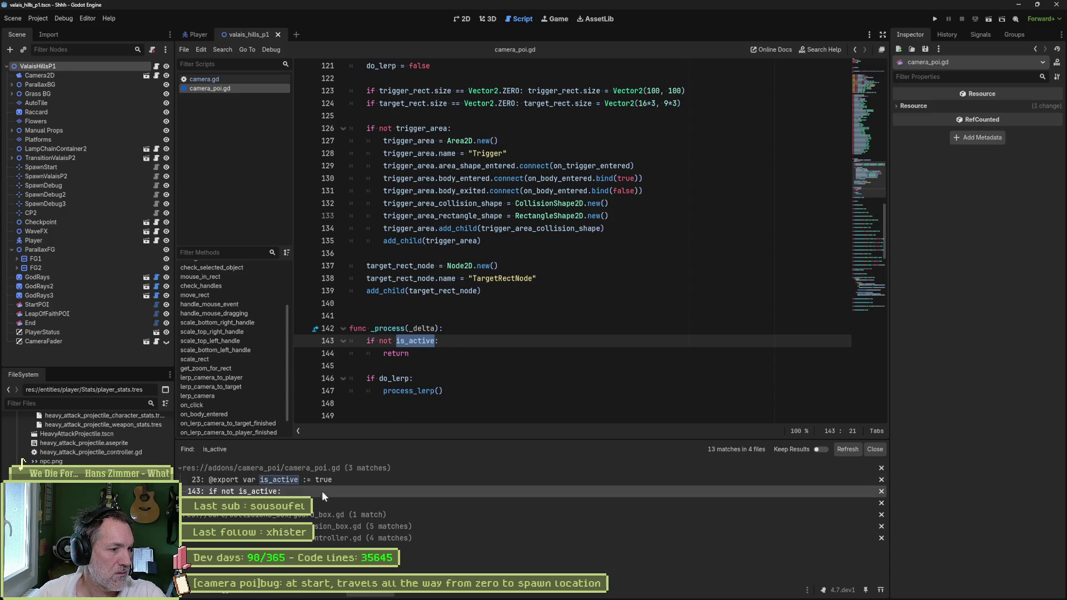
pyautogui.press('Down')
pyautogui.scroll(-2, 516, 325)
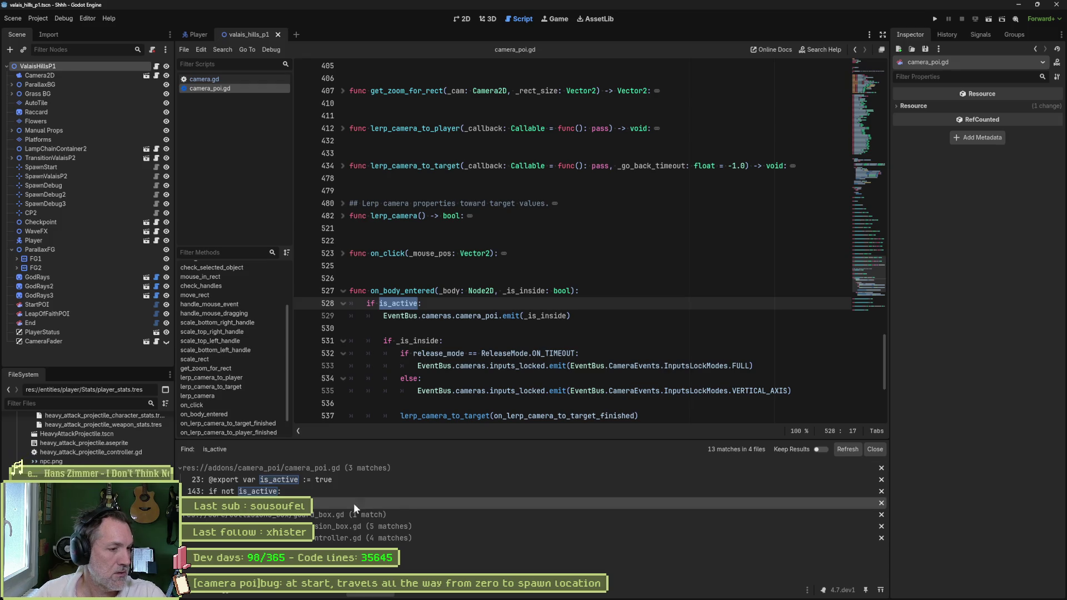
pyautogui.click(311, 478)
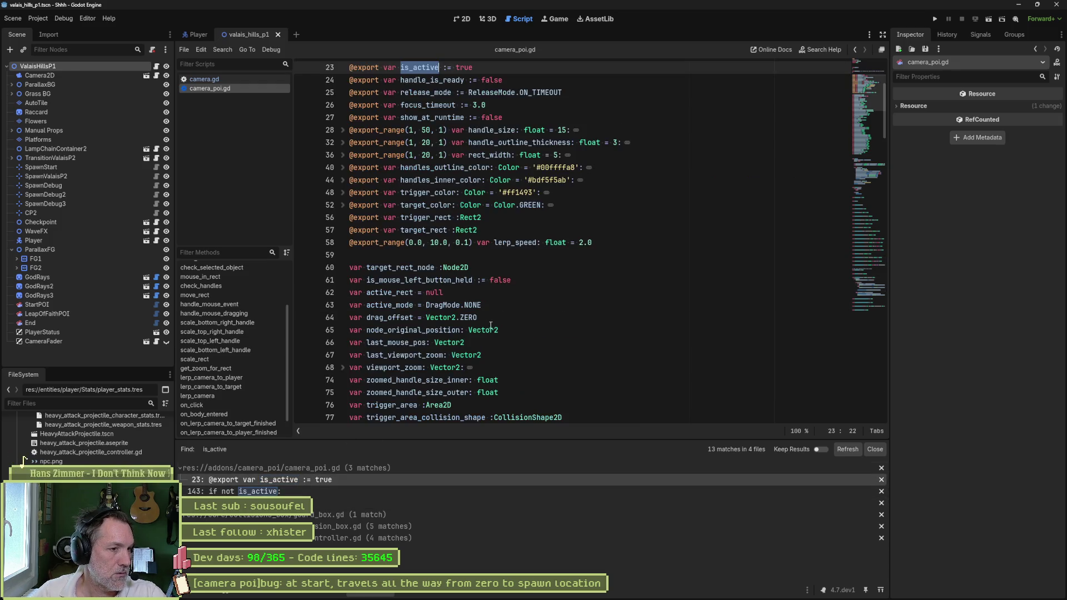
pyautogui.scroll(4, 460, 263)
pyautogui.click(486, 208)
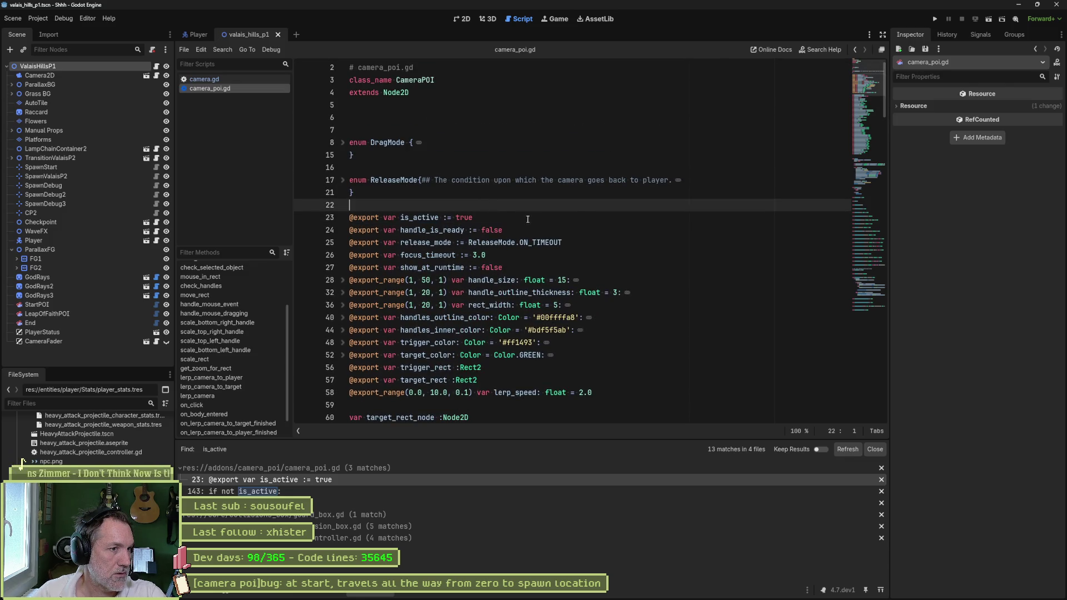
pyautogui.press('Return')
pyautogui.write('@export')
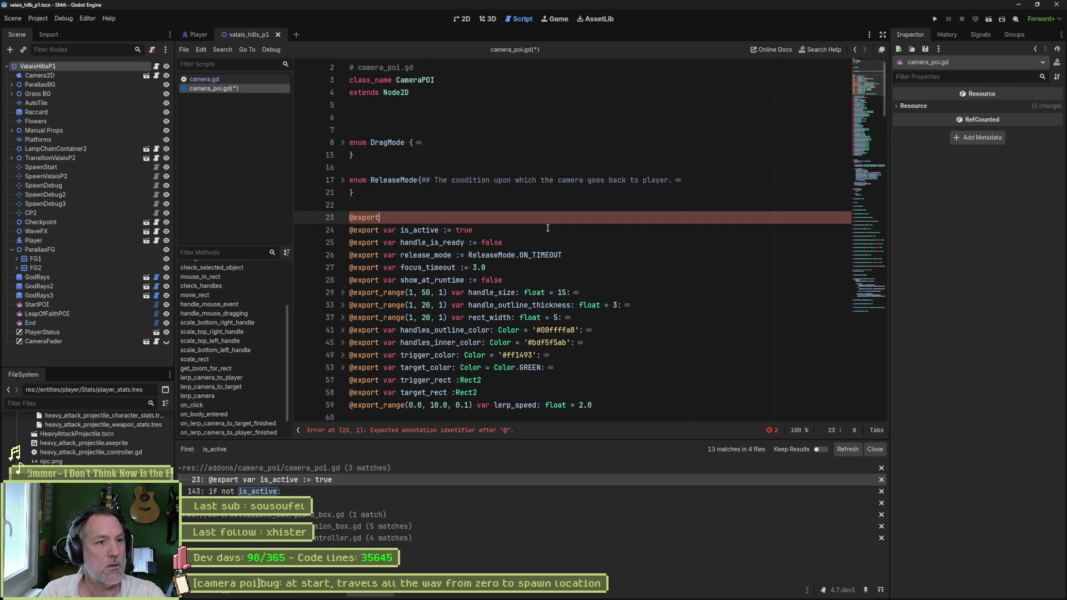
pyautogui.write(' var ')
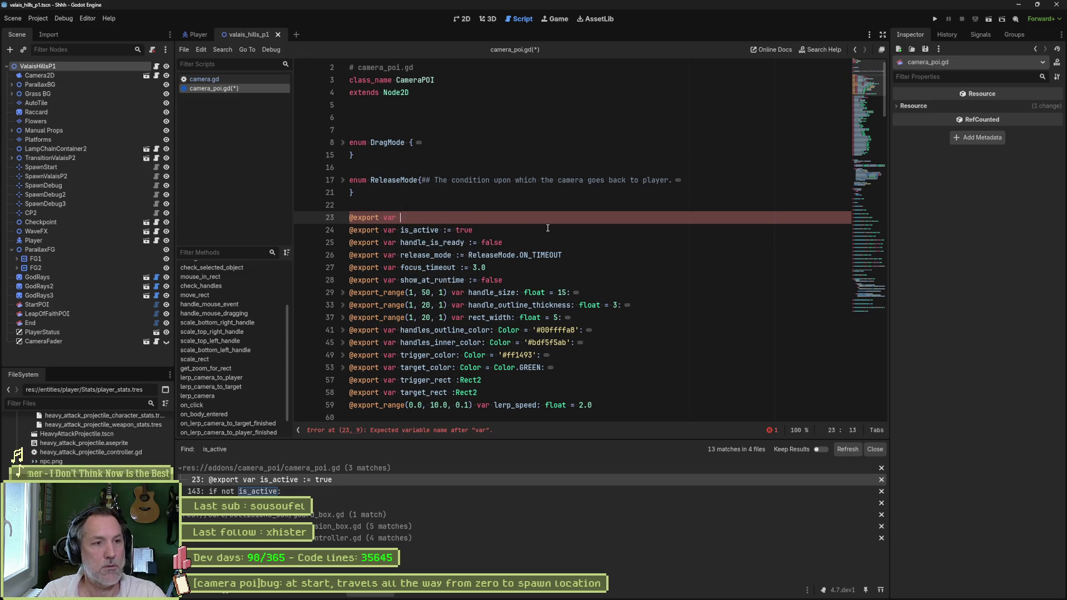
pyautogui.write('is_ready :')
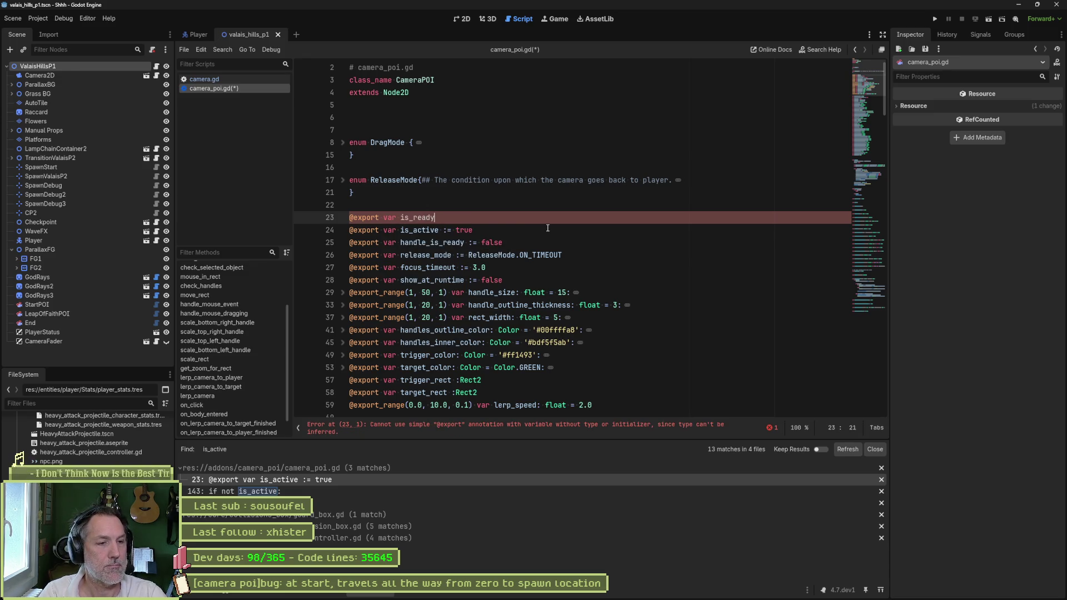
pyautogui.write('= false')
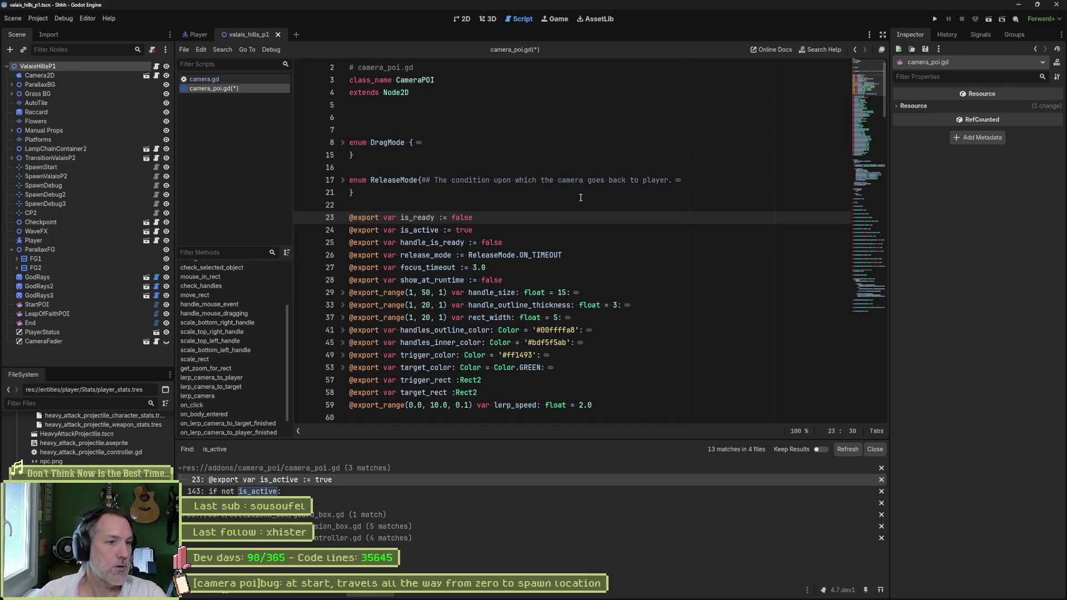
pyautogui.doubleClick(423, 218)
pyautogui.hotkey('ctrl', 's')
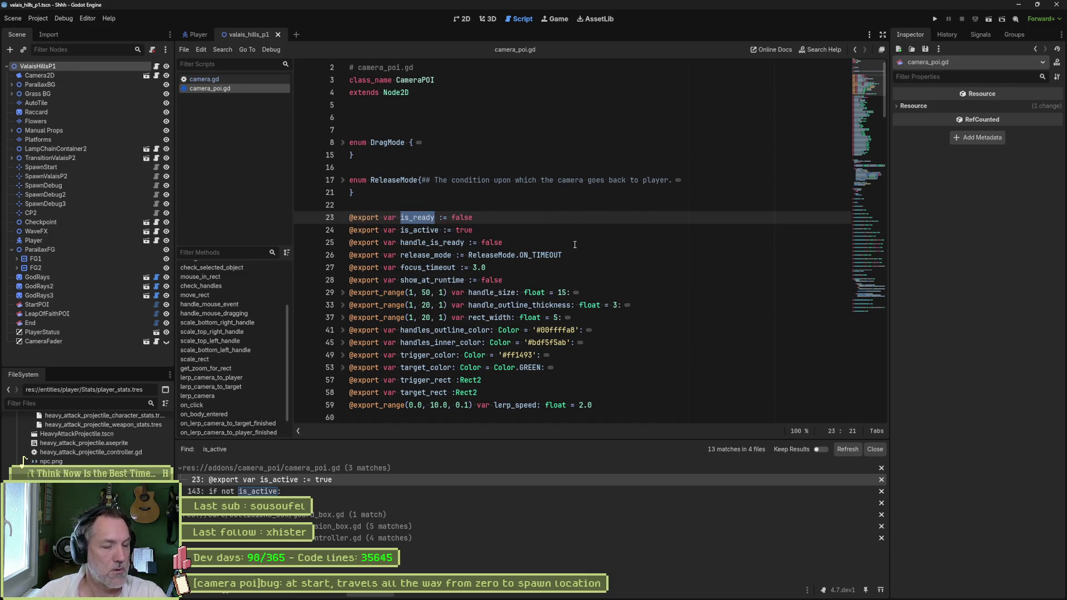
pyautogui.scroll(-20, 451, 272)
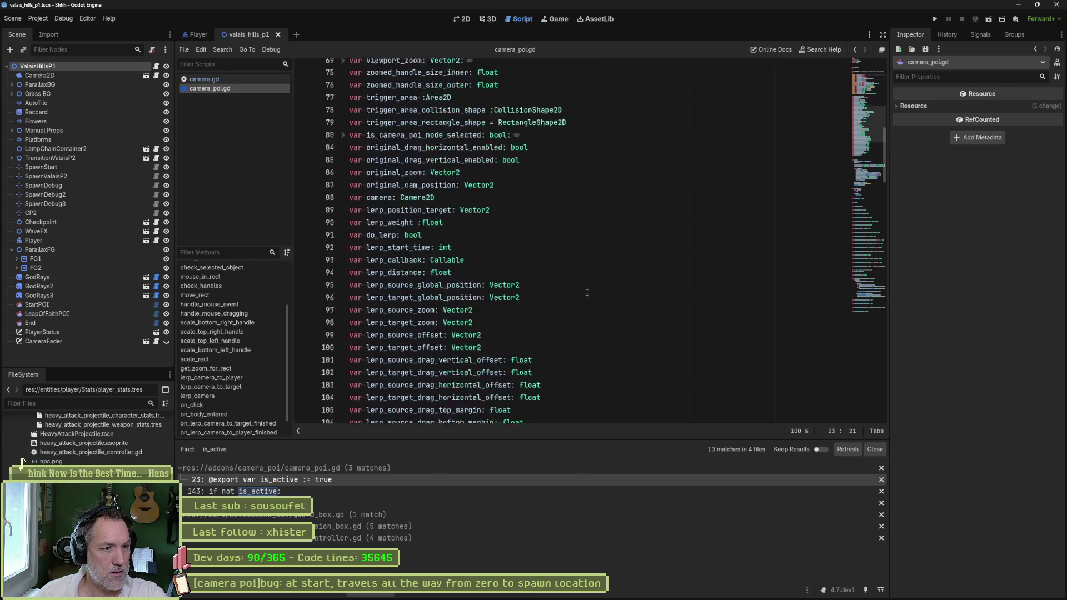
pyautogui.scroll(-4, 586, 293)
pyautogui.scroll(2, 581, 288)
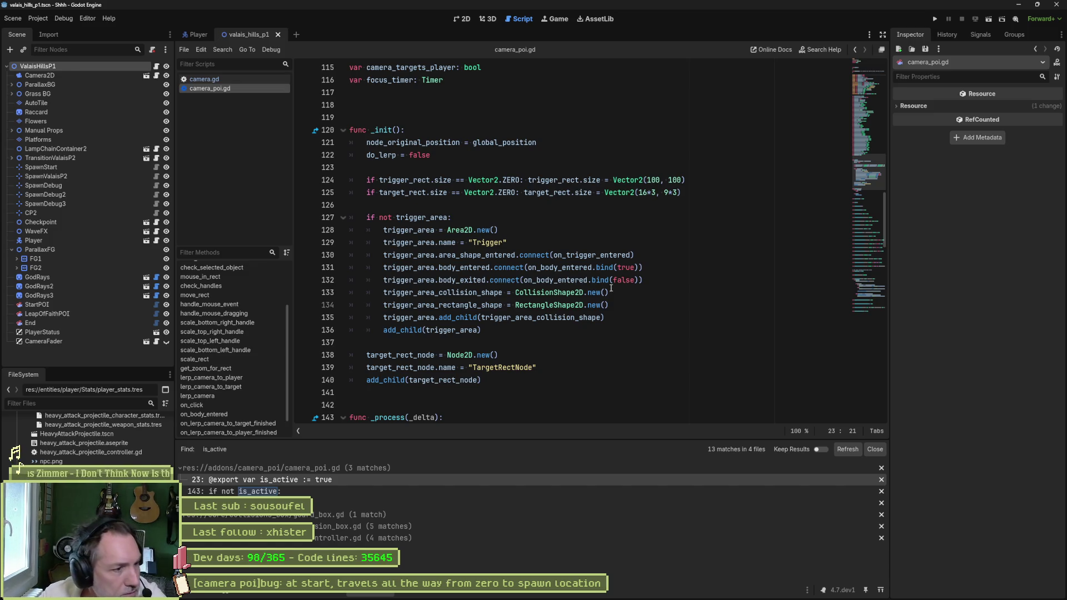
pyautogui.scroll(-2, 238, 371)
pyautogui.click(228, 393)
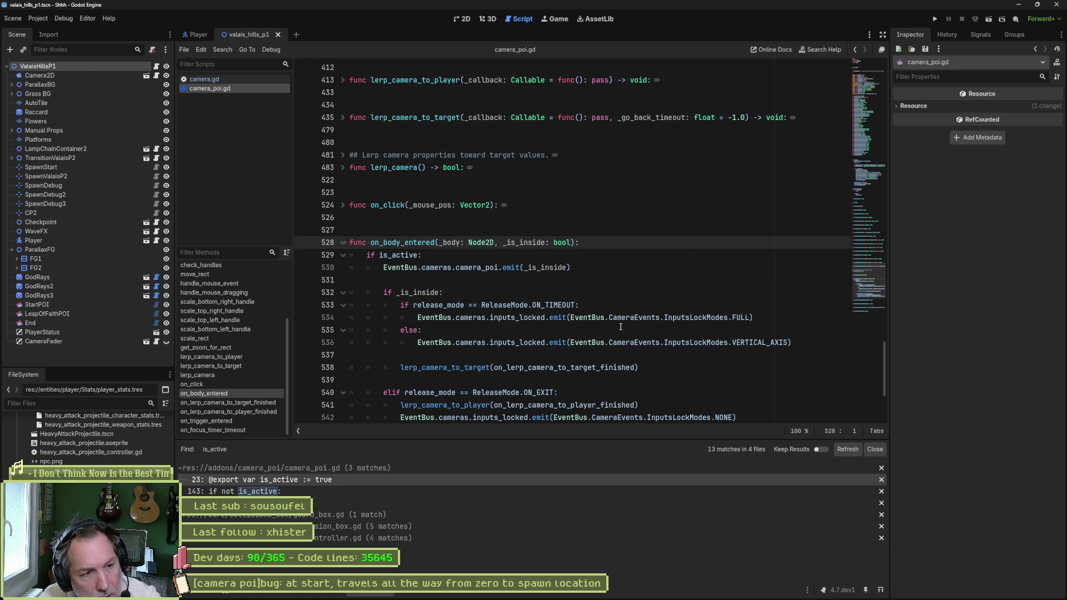
pyautogui.moveTo(571, 316)
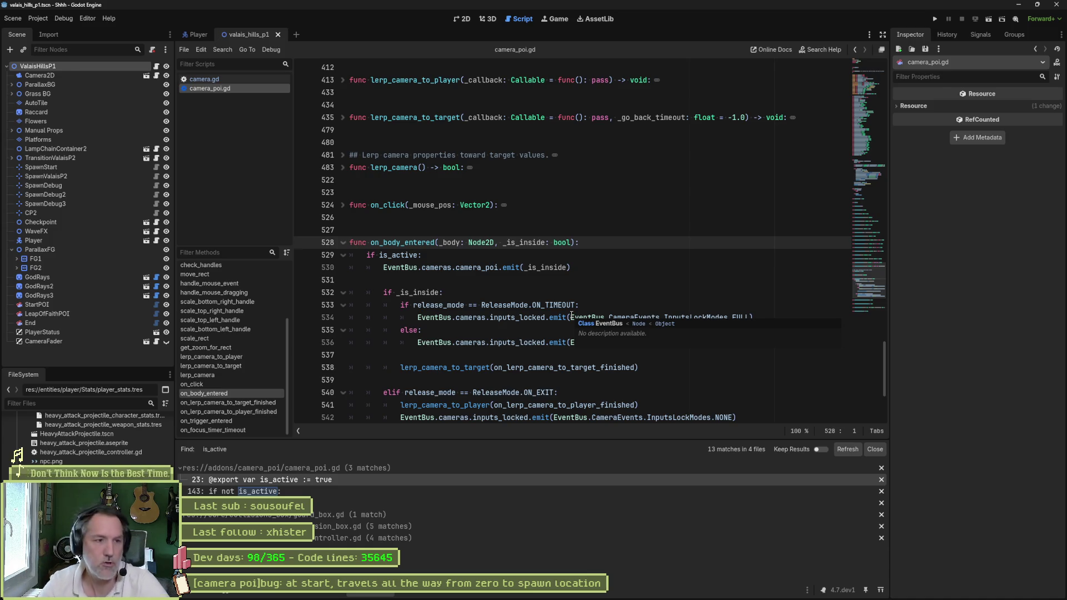
pyautogui.scroll(5, 212, 333)
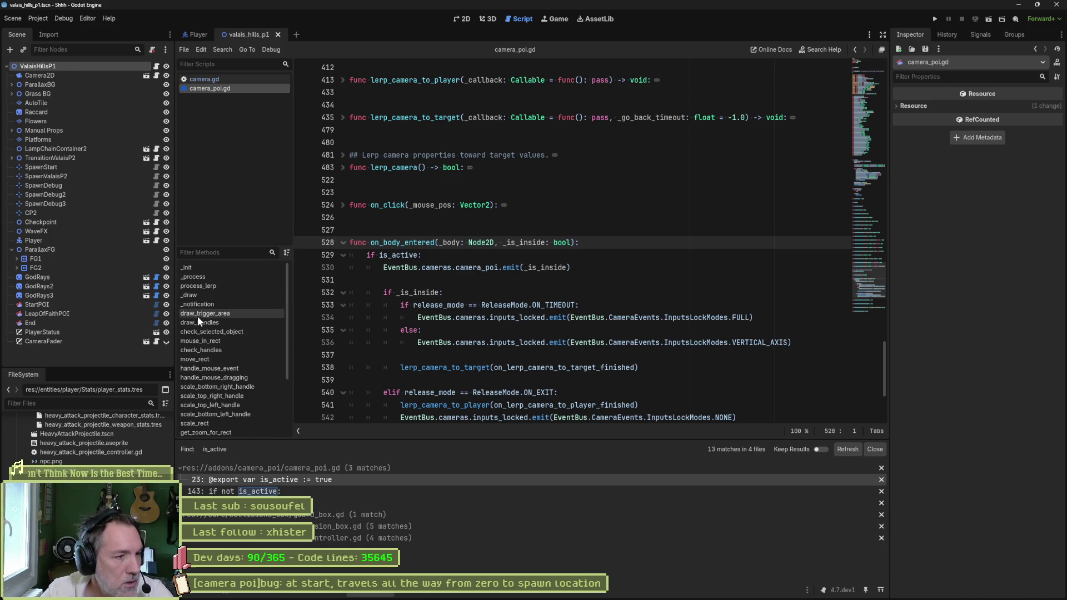
pyautogui.click(228, 269)
pyautogui.scroll(1, 556, 299)
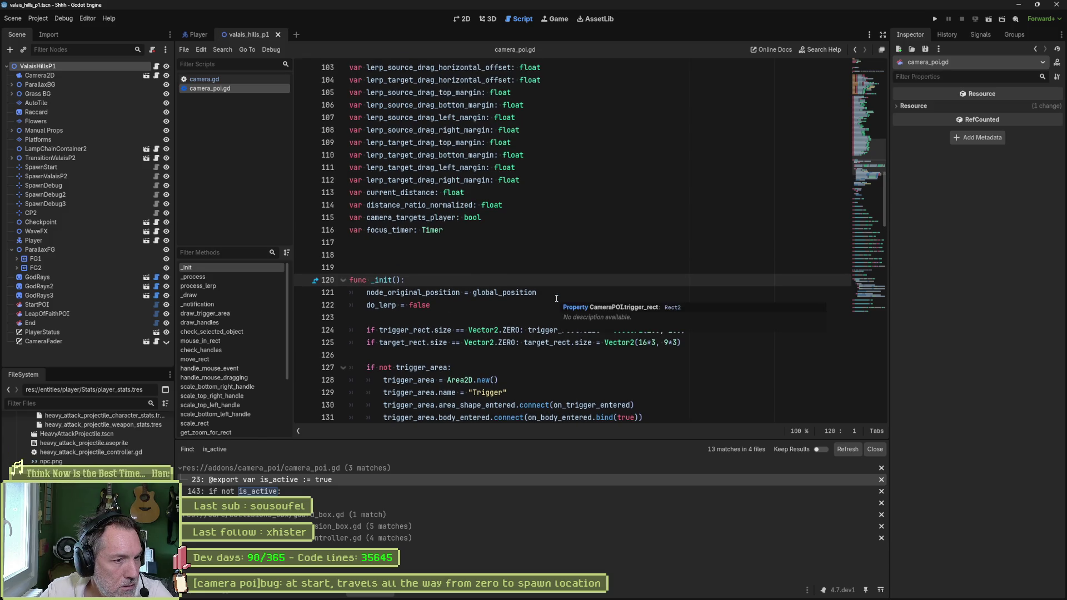
pyautogui.scroll(-5, 550, 305)
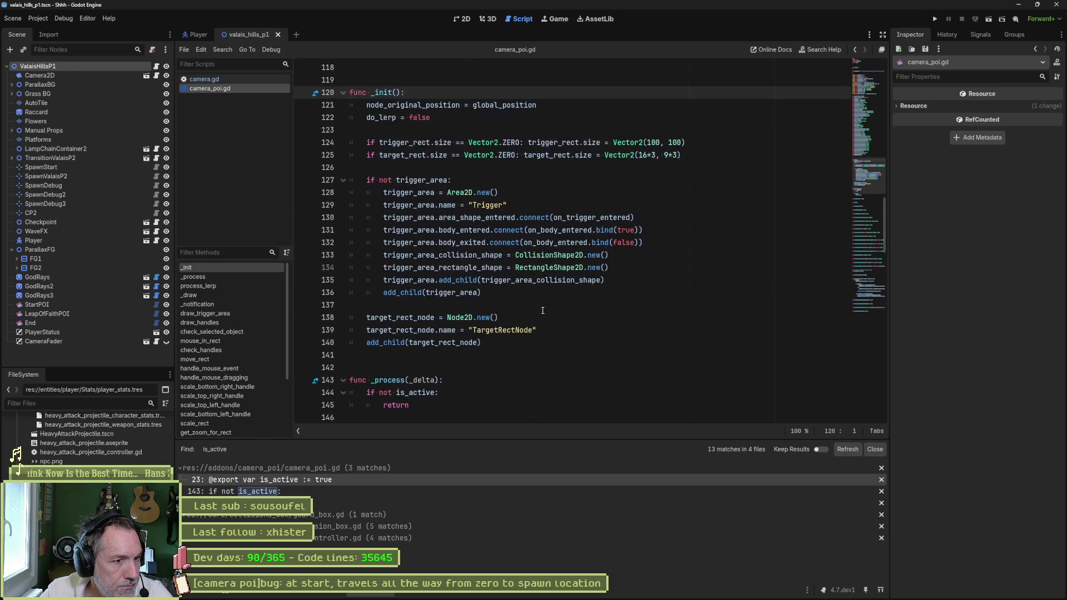
pyautogui.click(514, 354)
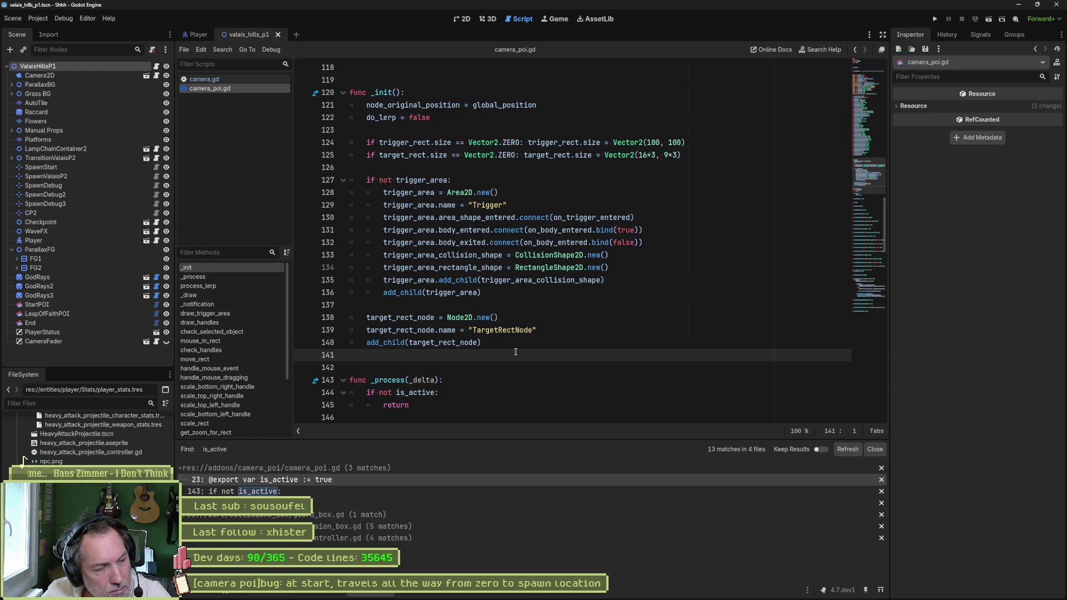
pyautogui.click(570, 95)
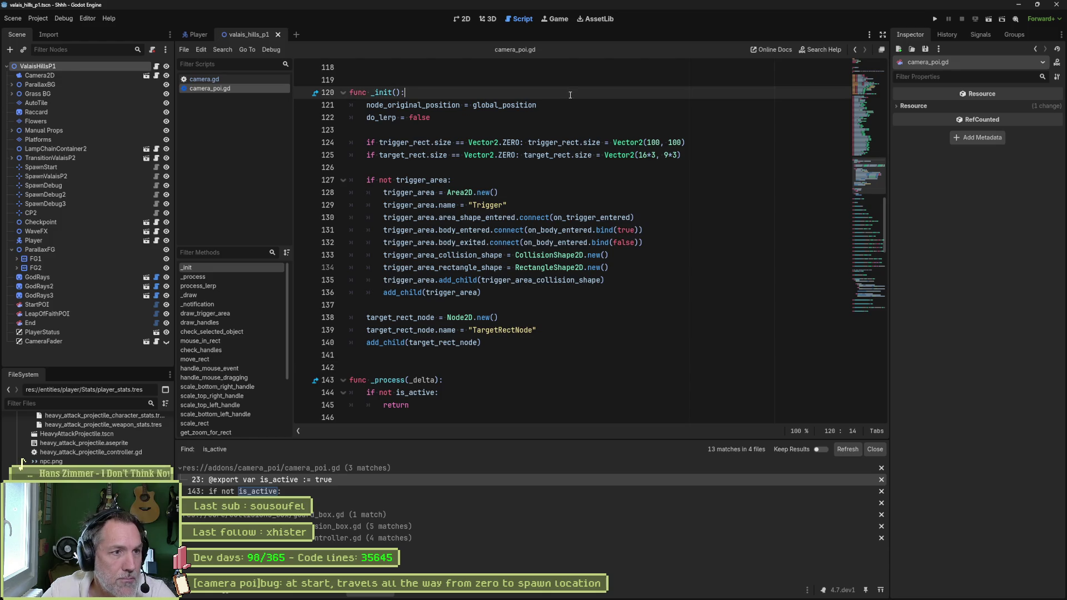
# Add a first _init line connecting GameManager.player.ready to _on_player_ready.
pyautogui.press('Return')
pyautogui.write('gamem')
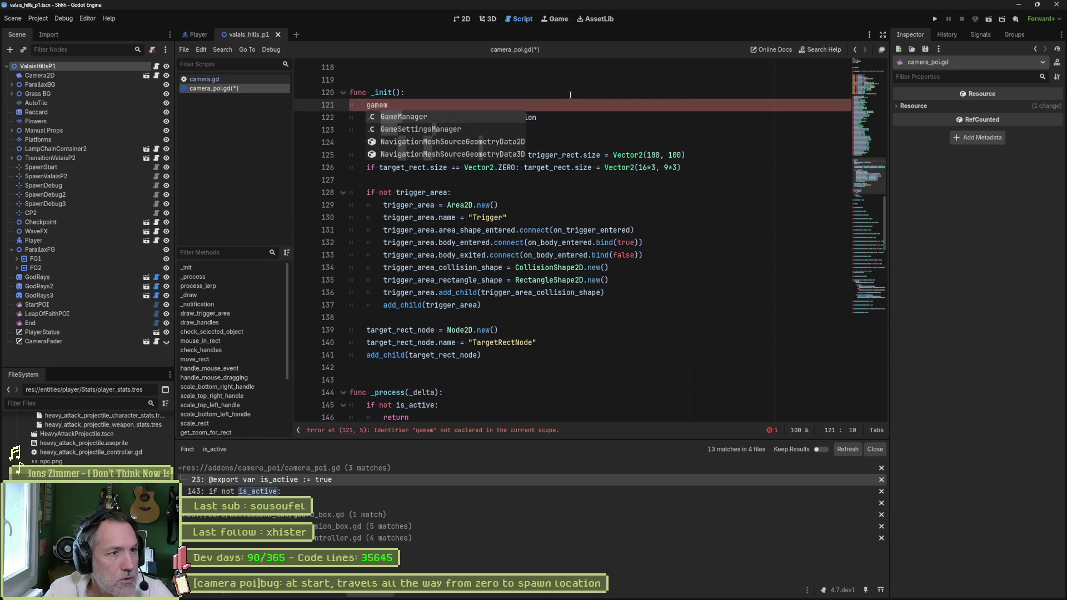
pyautogui.press('Return')
pyautogui.write('.pl')
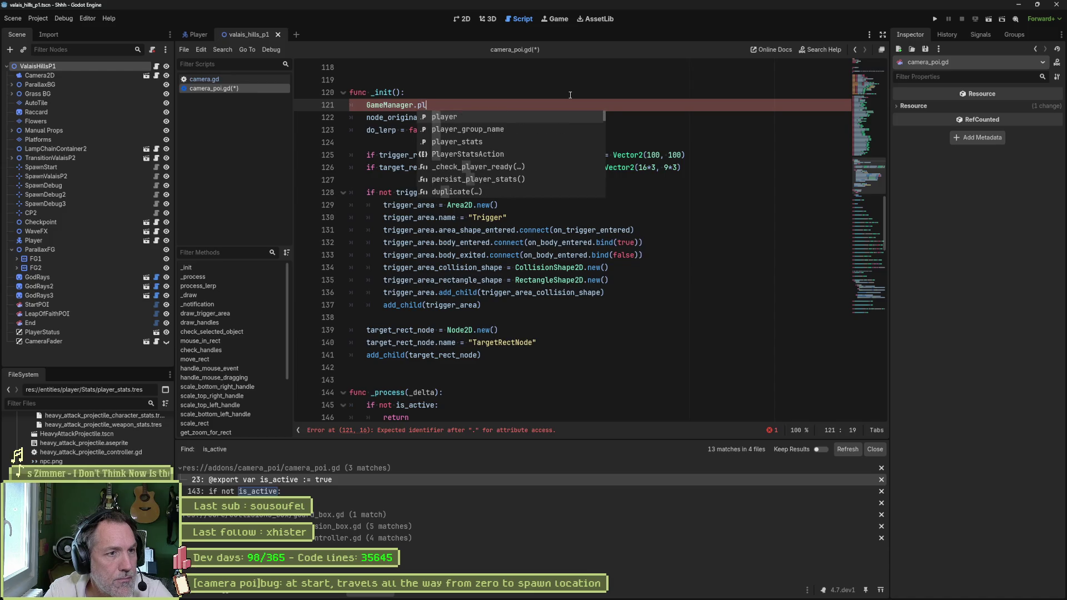
pyautogui.press('Return')
pyautogui.write('.')
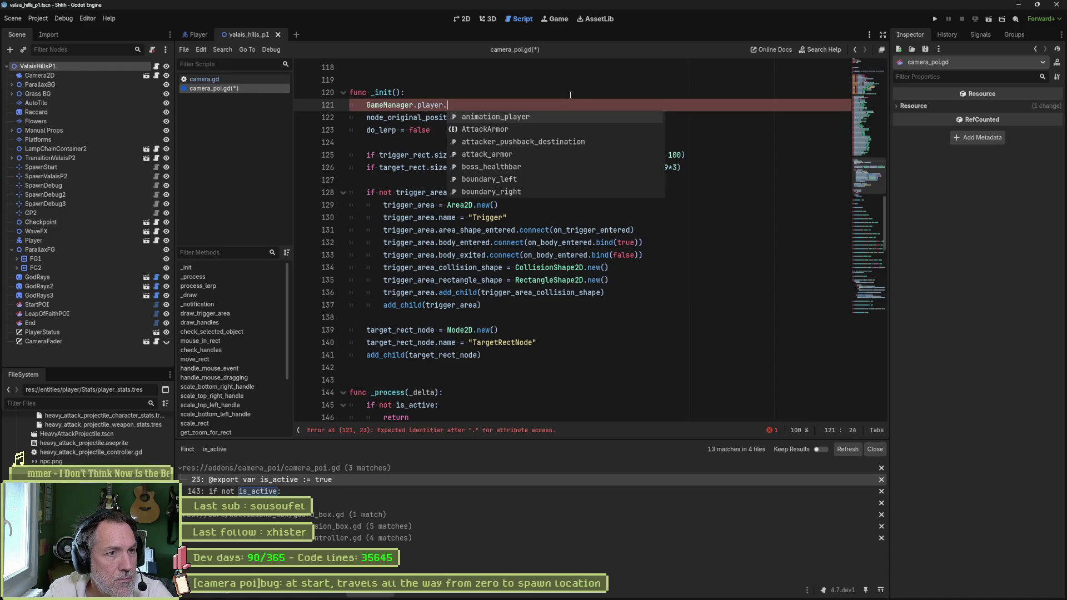
pyautogui.write('re')
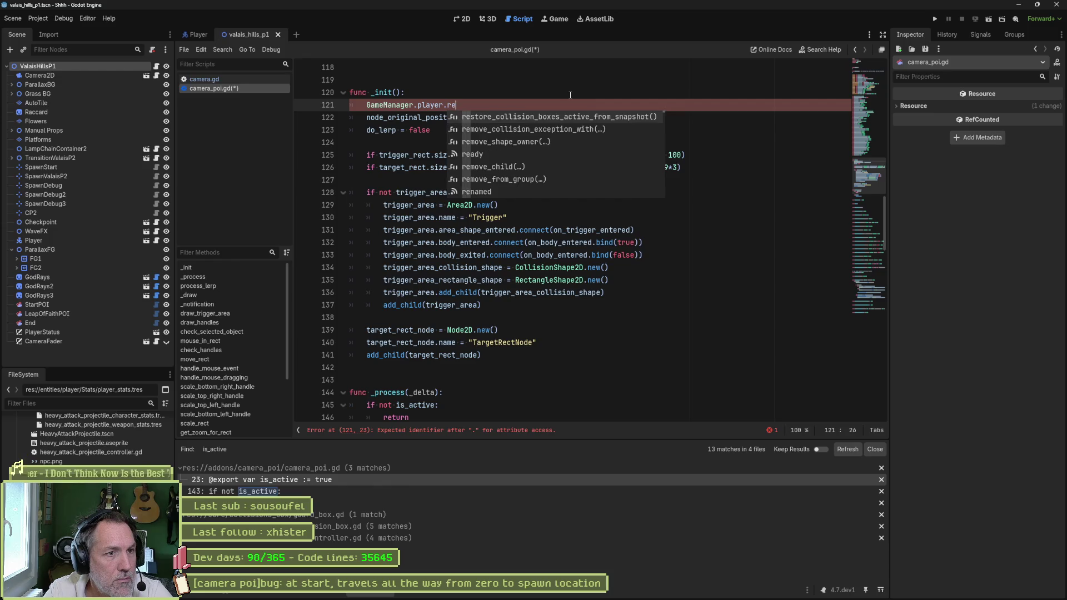
pyautogui.write('ady.')
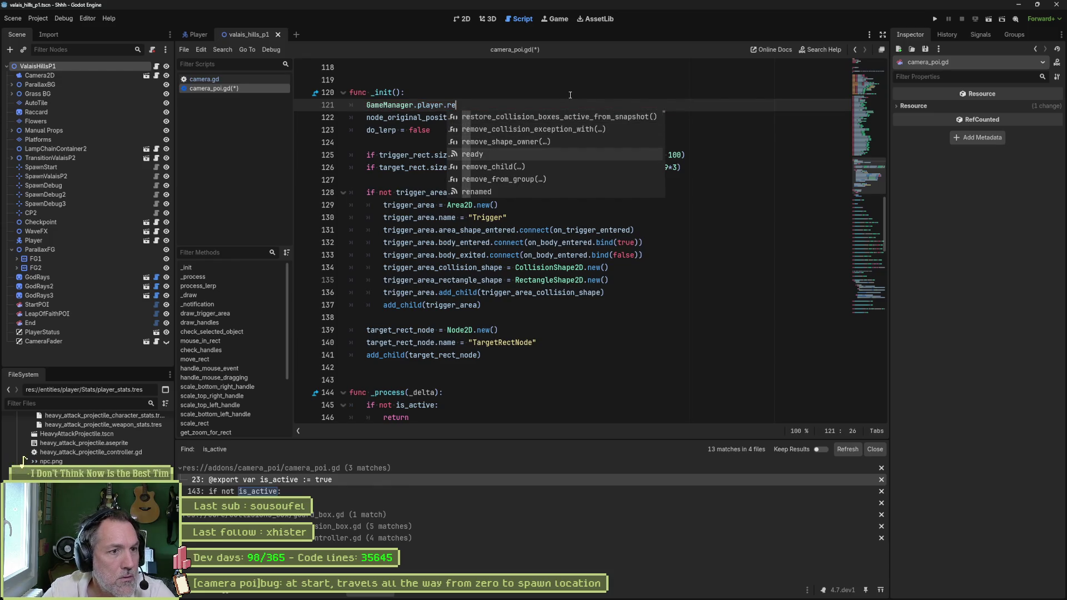
pyautogui.write('connect()')
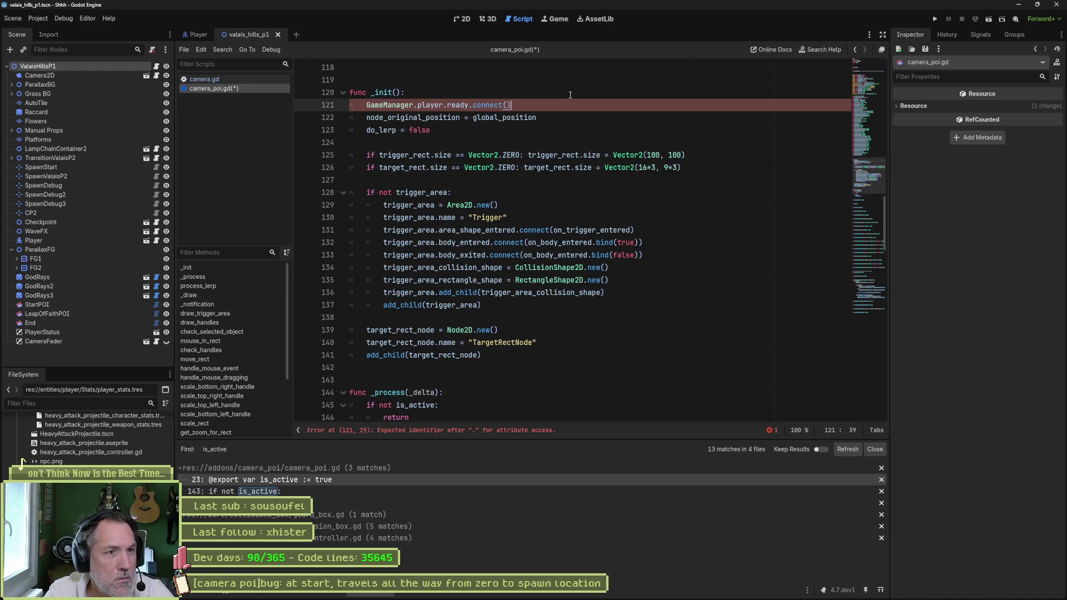
pyautogui.write('_on_player_re')
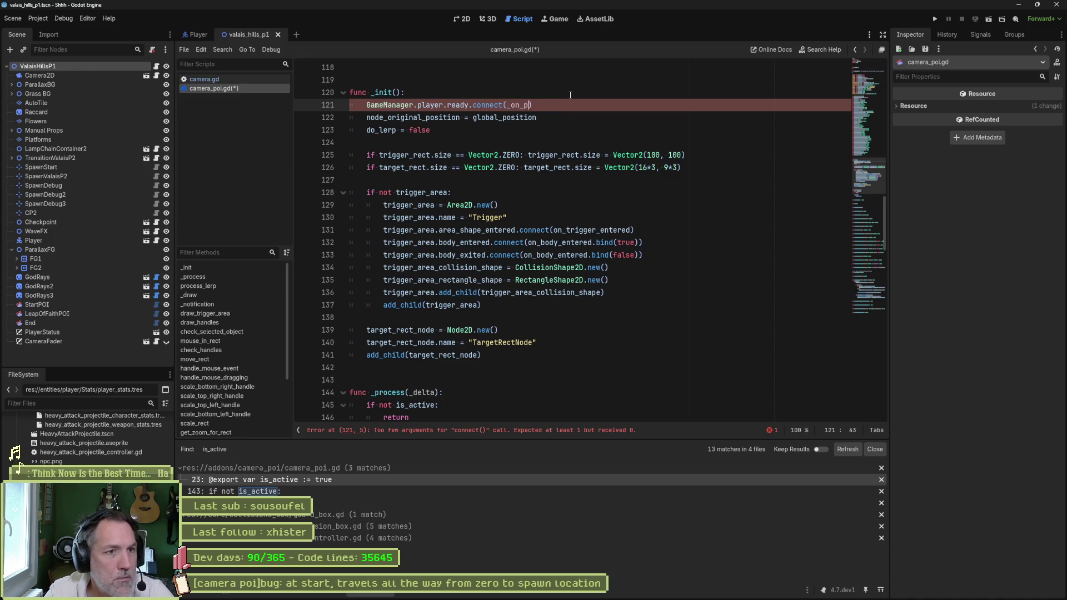
pyautogui.write('ady')
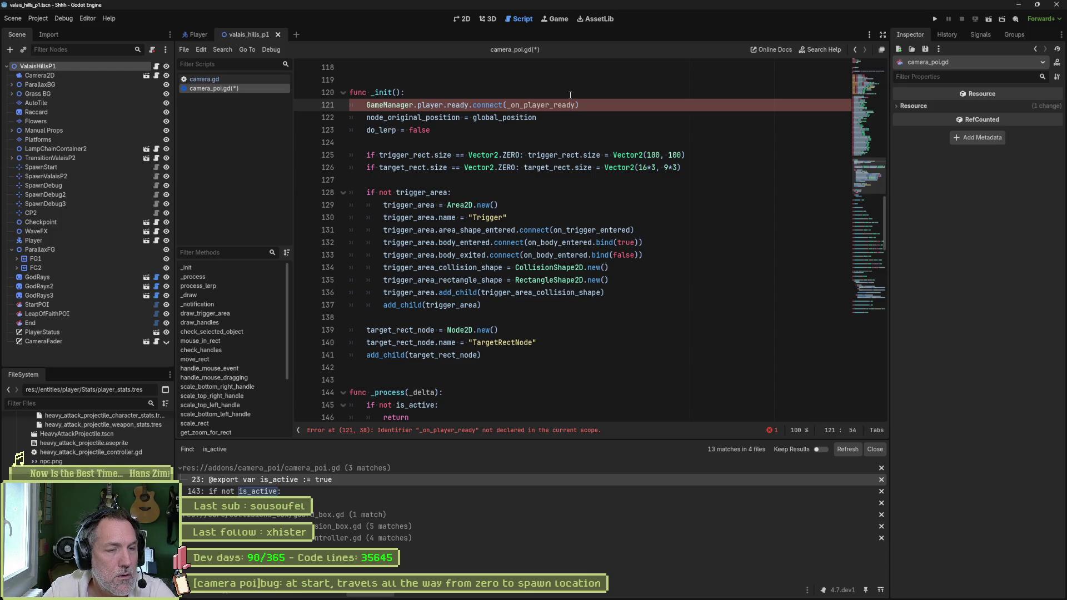
# Turn line 121 into an 'if not ... is_connected(_on_player_ready):' check.
pyautogui.hotkey('ctrl', 'shift', 'Left')
pyautogui.hotkey('ctrl', 'shift', 'Left')
pyautogui.hotkey('ctrl', 'shift', 'Left')
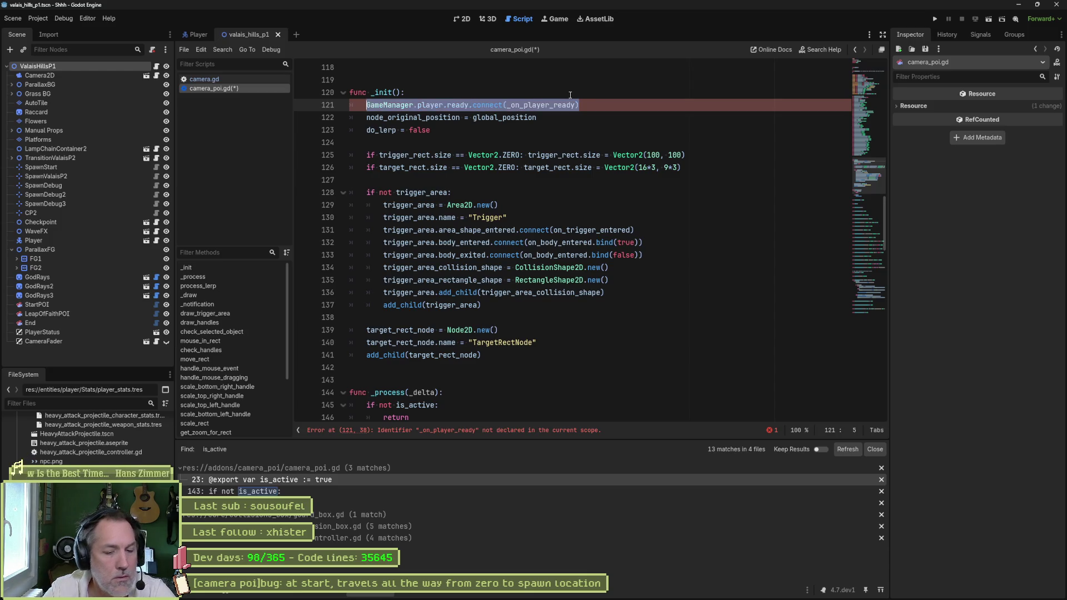
pyautogui.press('Left')
pyautogui.write('if not')
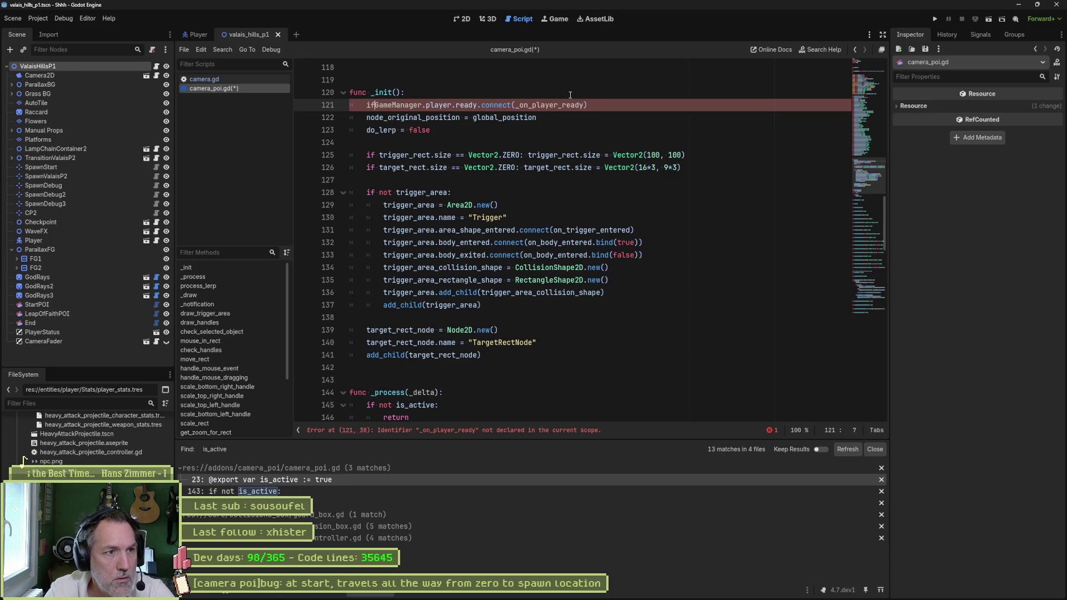
pyautogui.hotkey('ctrl', 'Right')
pyautogui.hotkey('ctrl', 'Right')
pyautogui.hotkey('ctrl', 'Right')
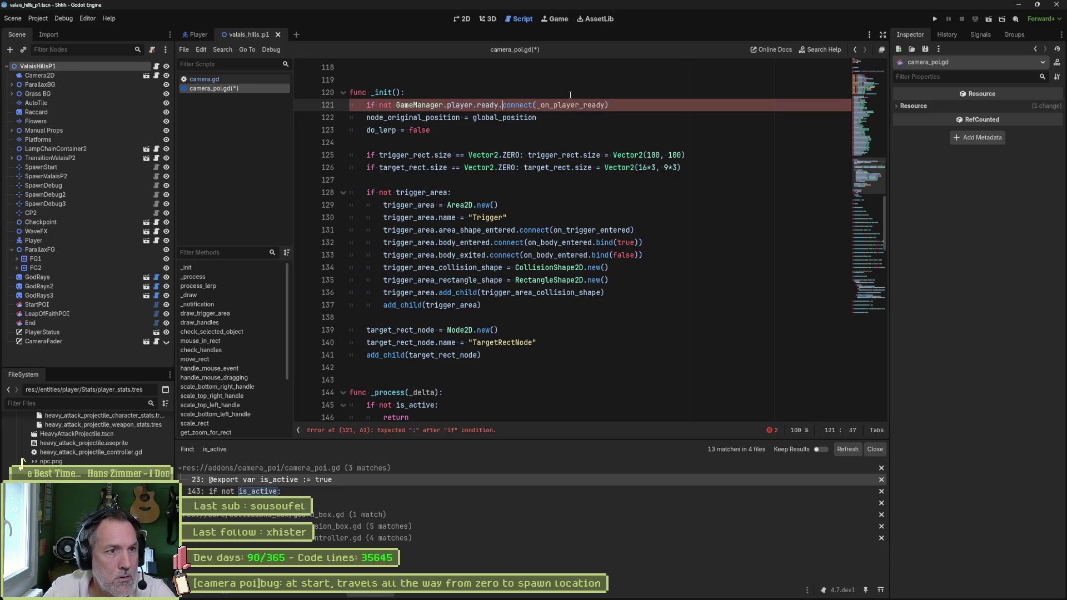
pyautogui.write('is_')
pyautogui.hotkey('ctrl', 'Right')
pyautogui.write('ed')
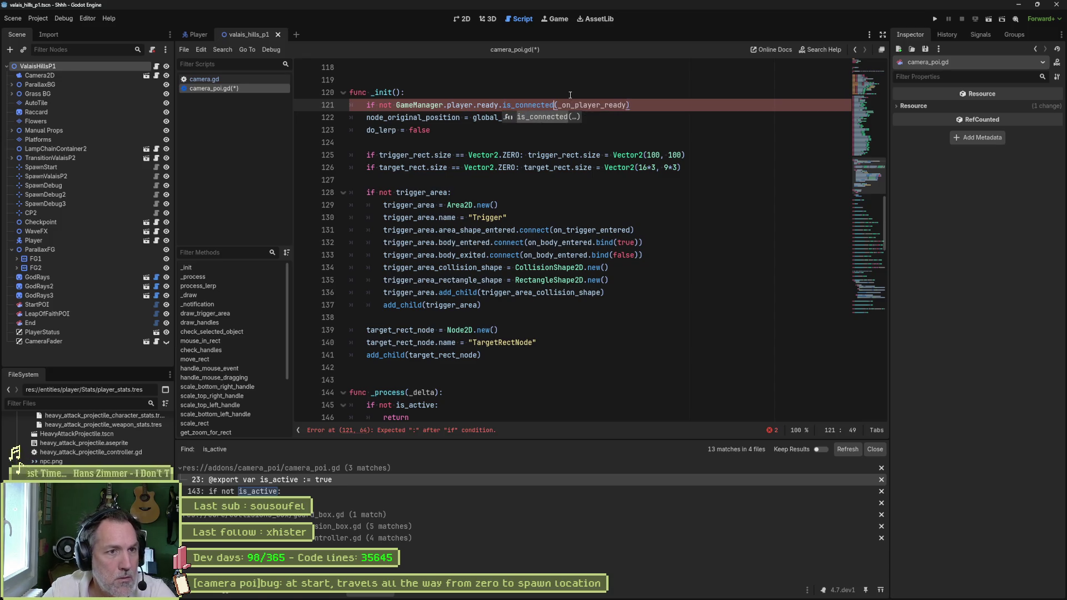
pyautogui.press('End')
pyautogui.write(':')
# Paste the connect call as an indented line under the if, then move to blank line 145.
pyautogui.press('Return')
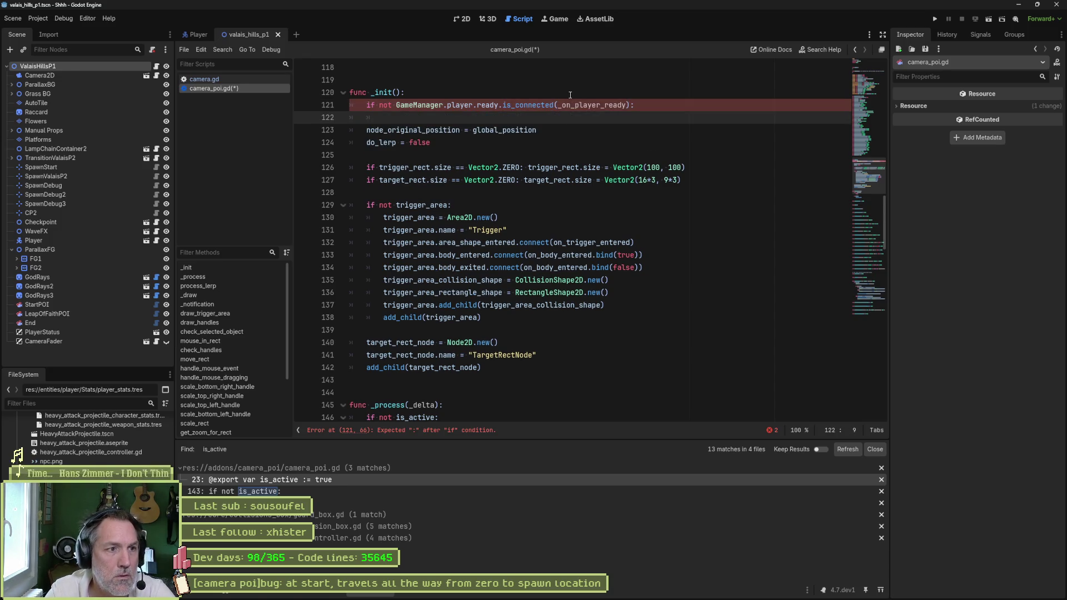
pyautogui.write('GameManager.player.ready.connect(_on_player_ready)')
pyautogui.press('Return')
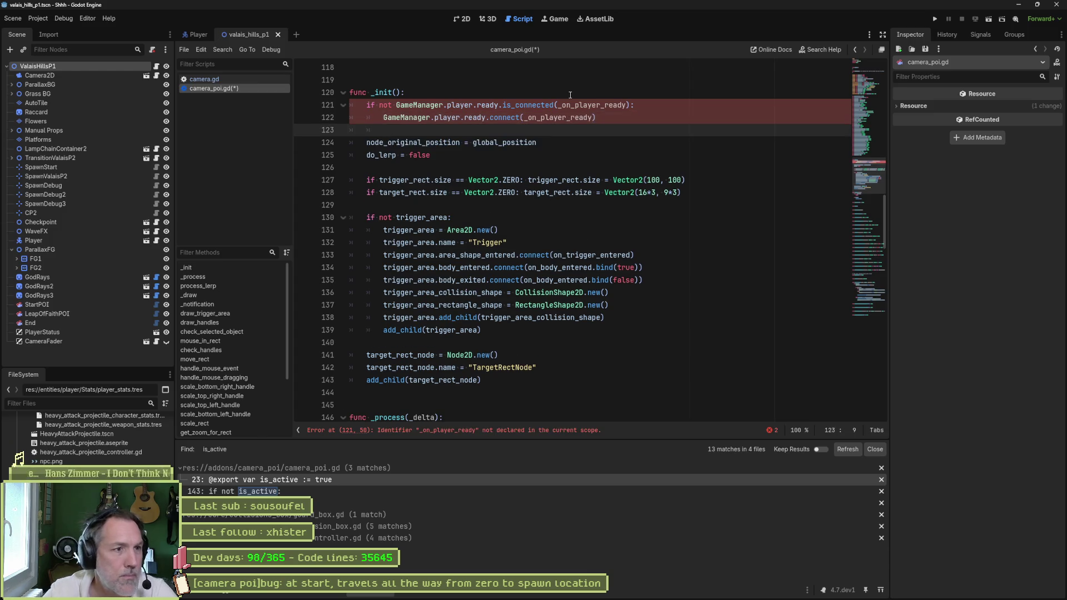
pyautogui.click(591, 118)
pyautogui.scroll(-2, 485, 267)
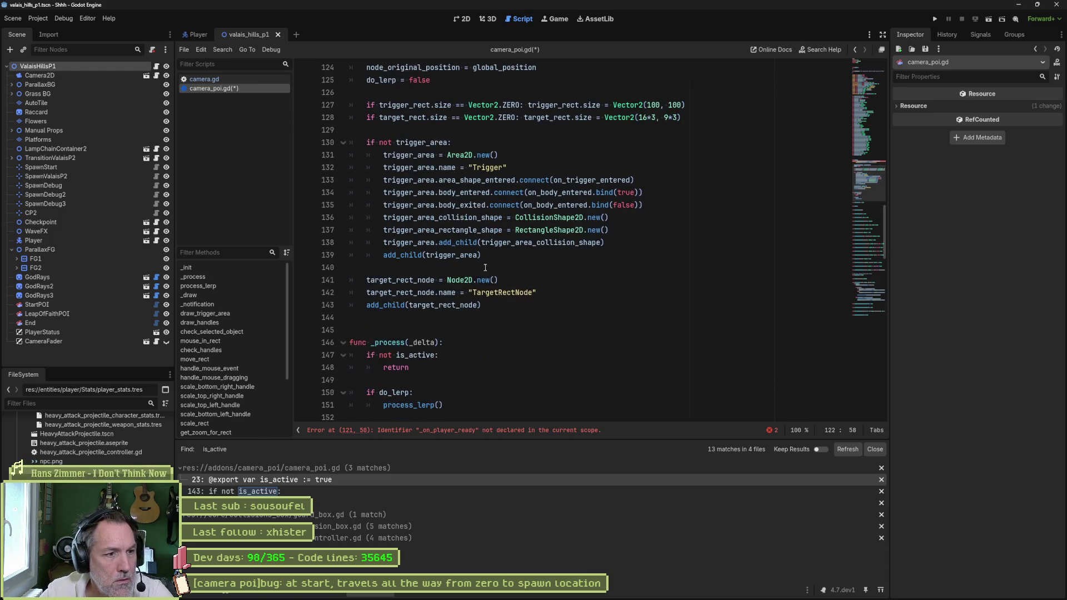
pyautogui.click(361, 329)
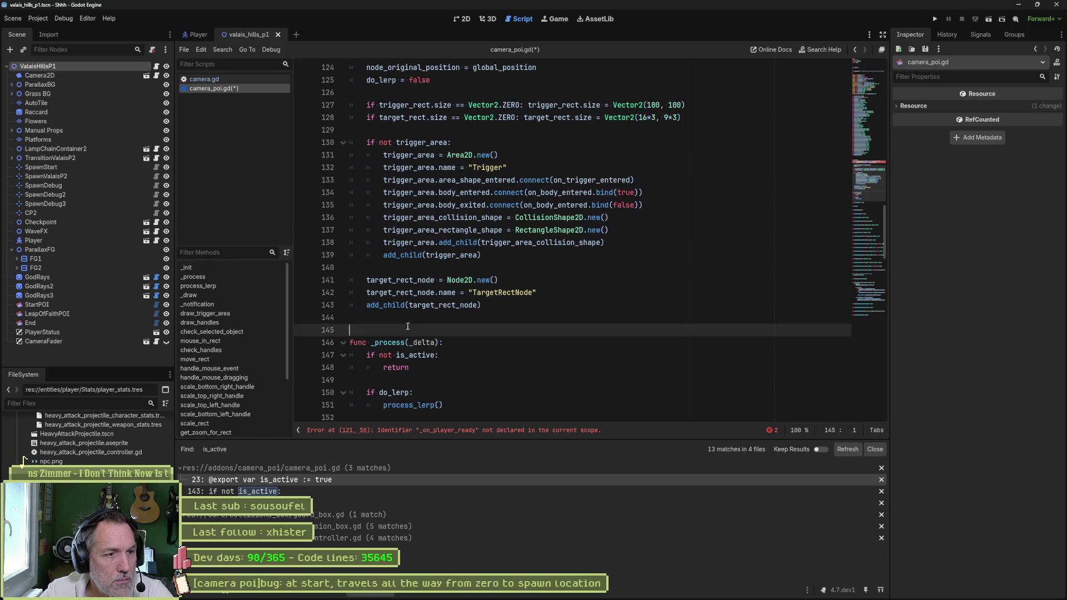
# Fold all functions and declare 'func _on_player_ready() -> void:' after _notification.
pyautogui.hotkey('ctrl', 'alt', 'f')
pyautogui.scroll(2, 424, 301)
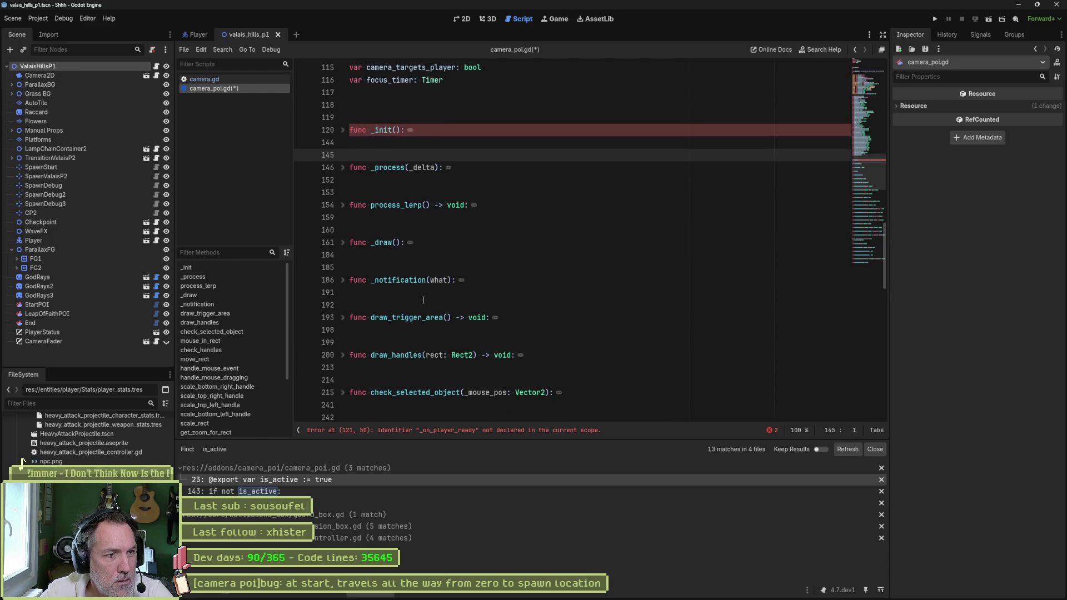
pyautogui.click(373, 304)
pyautogui.press('Return')
pyautogui.press('Return')
pyautogui.click(375, 310)
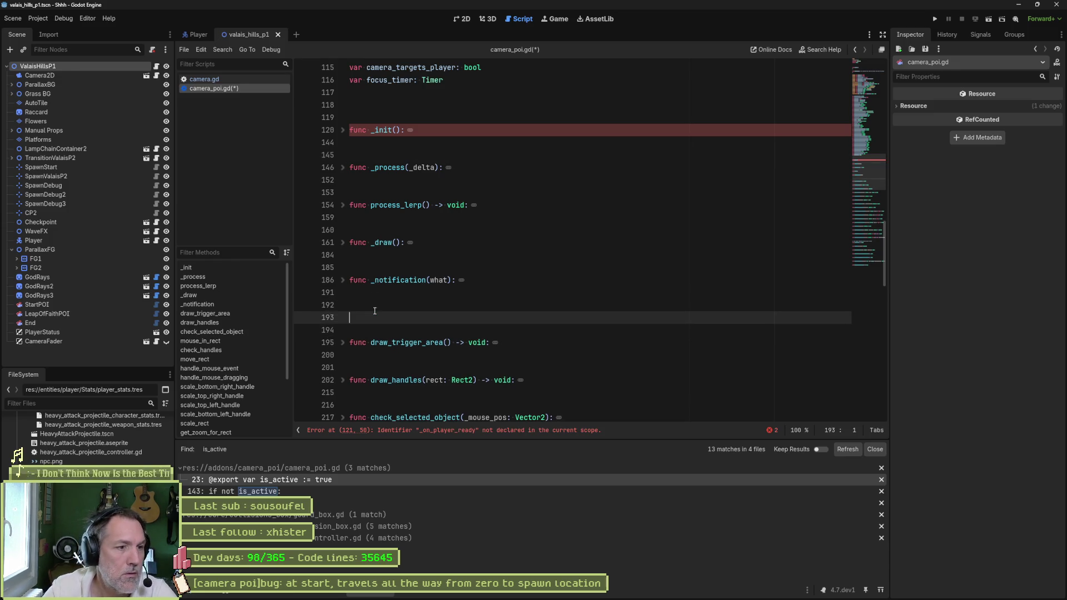
pyautogui.press('Return')
pyautogui.click(374, 311)
pyautogui.write('func _on_player_ready')
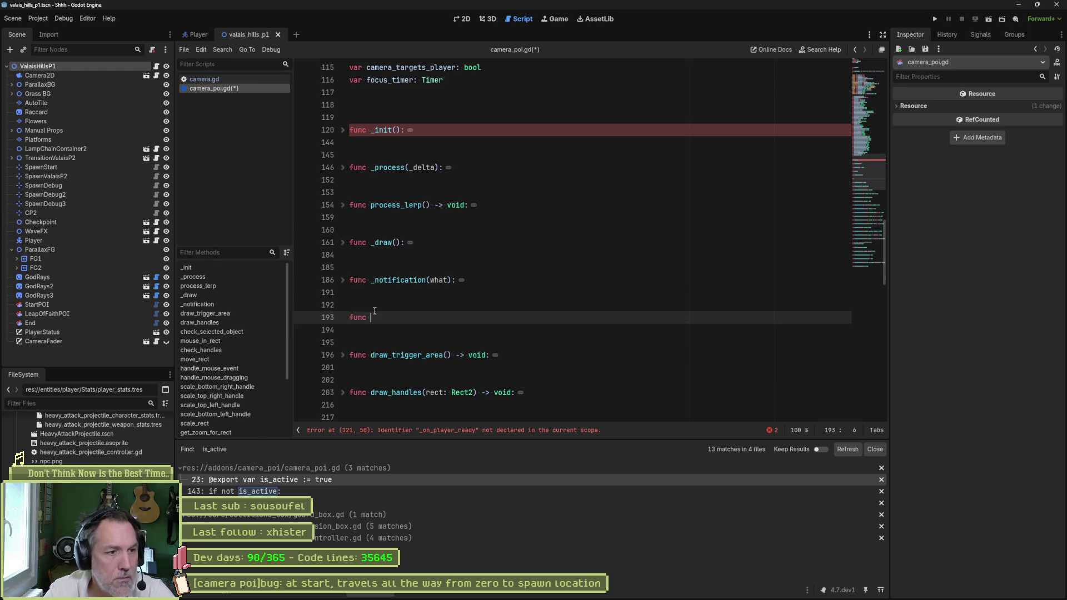
pyautogui.write('() -> void:')
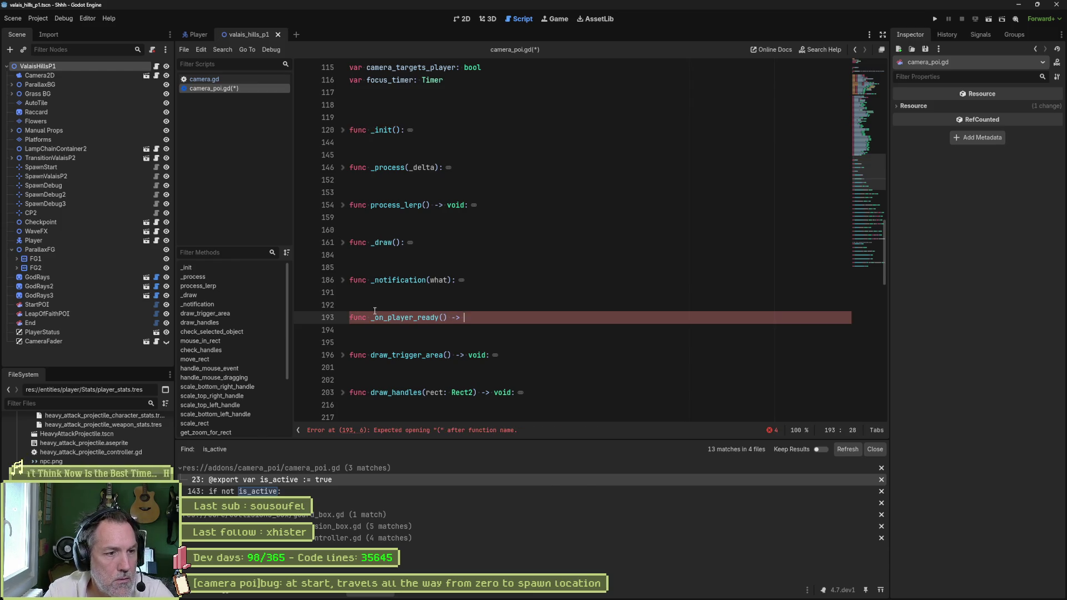
pyautogui.press('Down')
pyautogui.write('ass')
# Write the function body '_is_player_ready = true', checking _init and the variable declarations.
pyautogui.scroll(8, 470, 159)
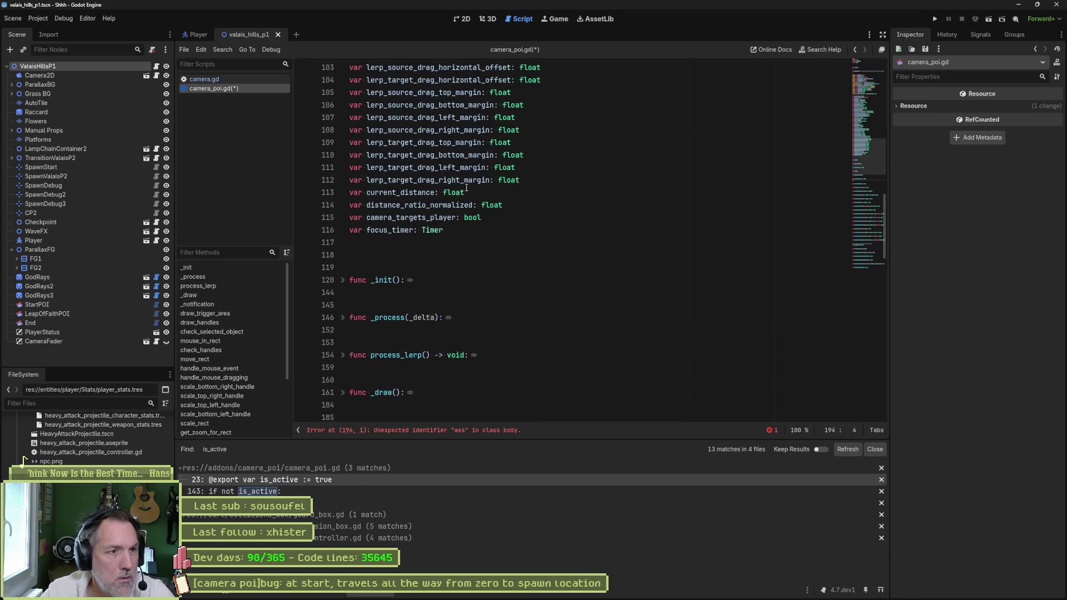
pyautogui.scroll(20, 471, 161)
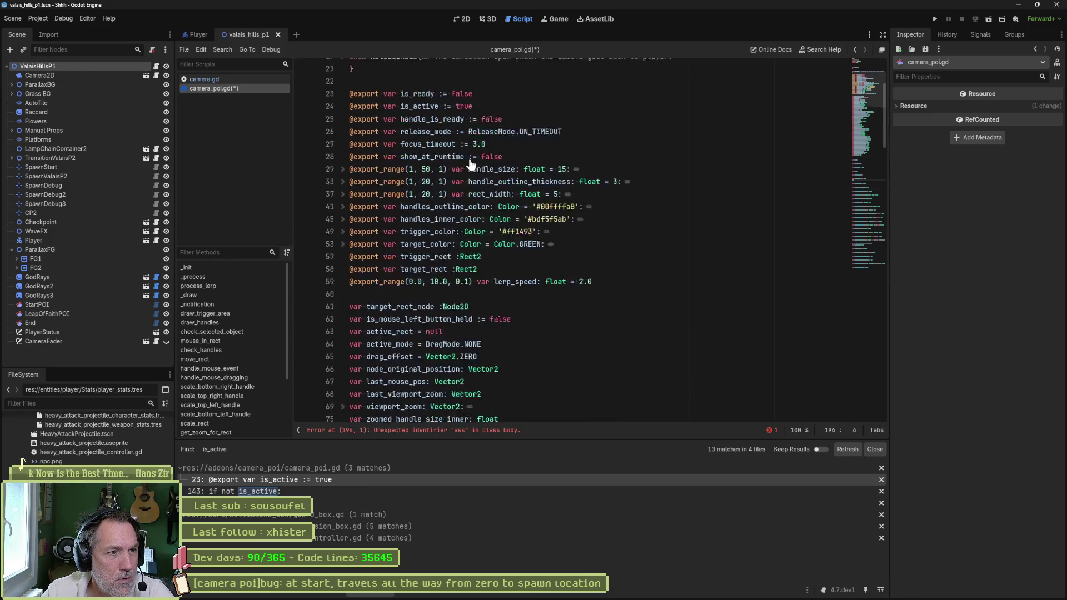
pyautogui.scroll(-20, 470, 165)
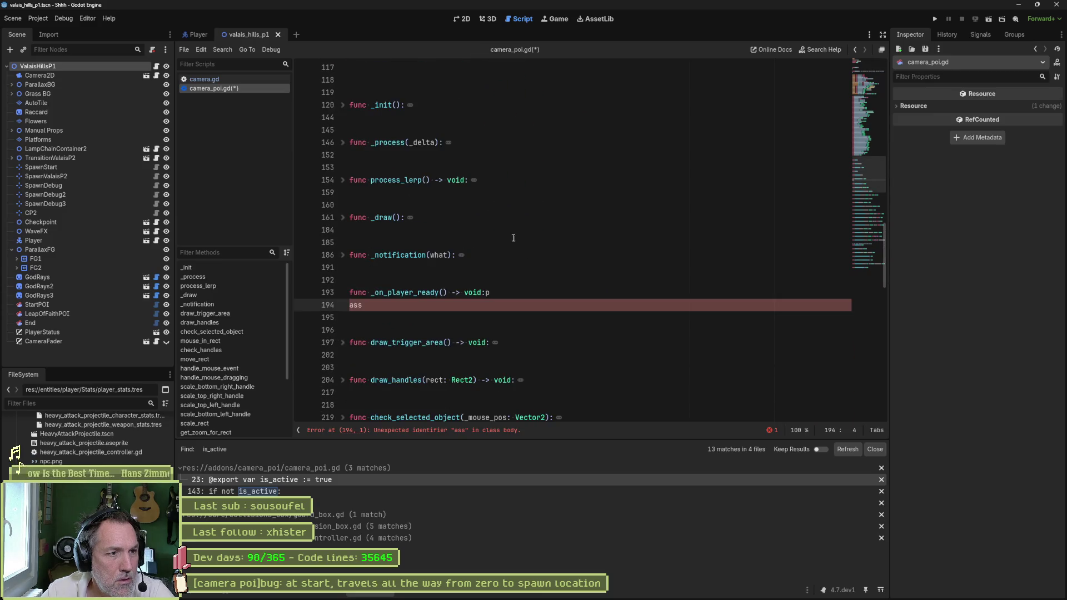
pyautogui.click(342, 105)
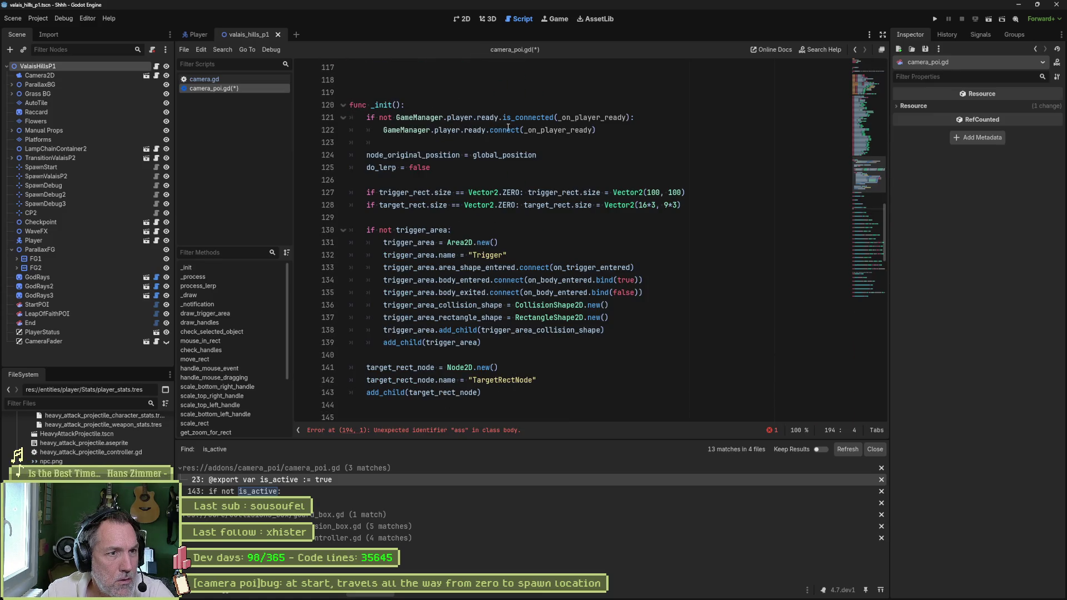
pyautogui.moveTo(490, 117)
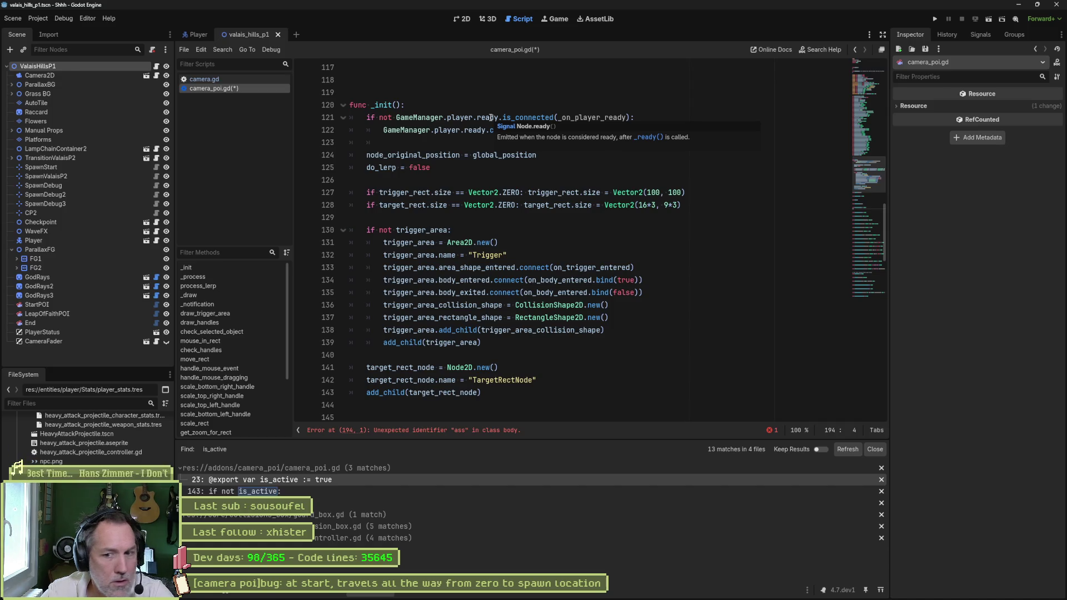
pyautogui.scroll(-7, 628, 294)
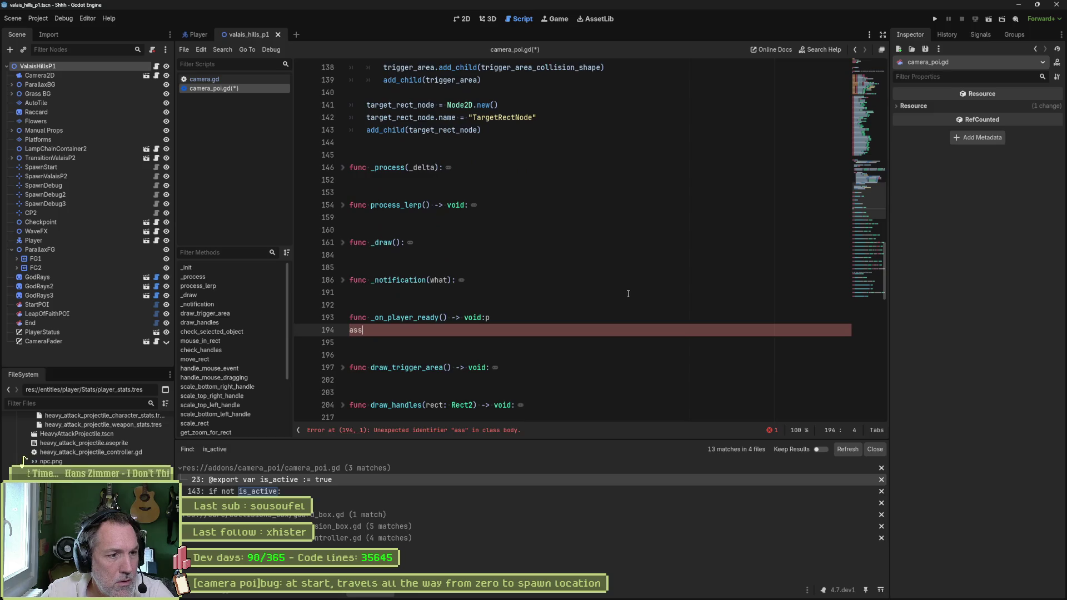
pyautogui.press('BackSpace')
pyautogui.press('BackSpace')
pyautogui.press('BackSpace')
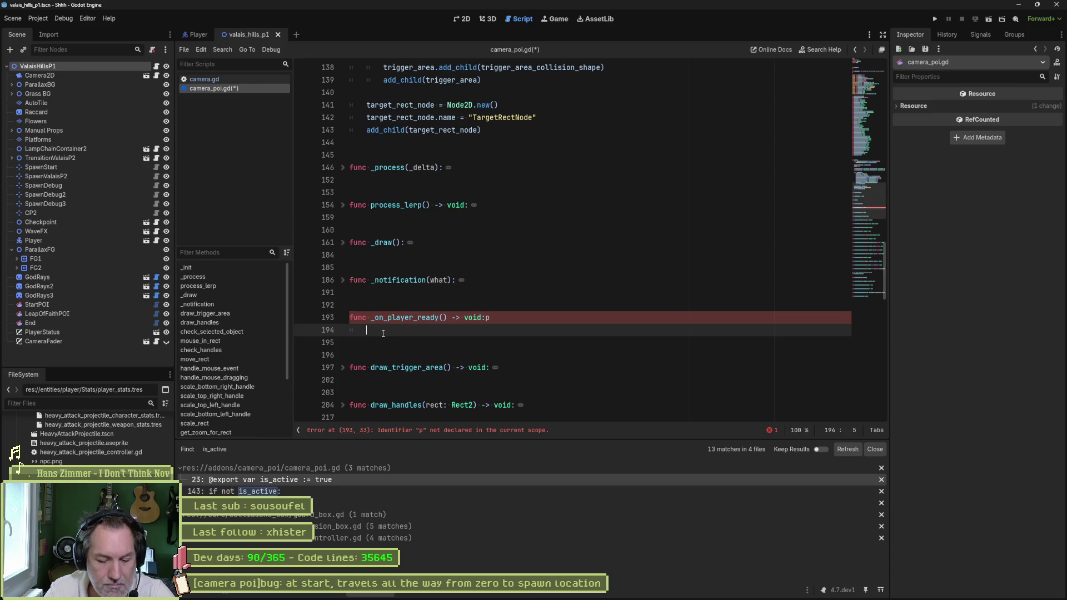
pyautogui.write('_is_player_r')
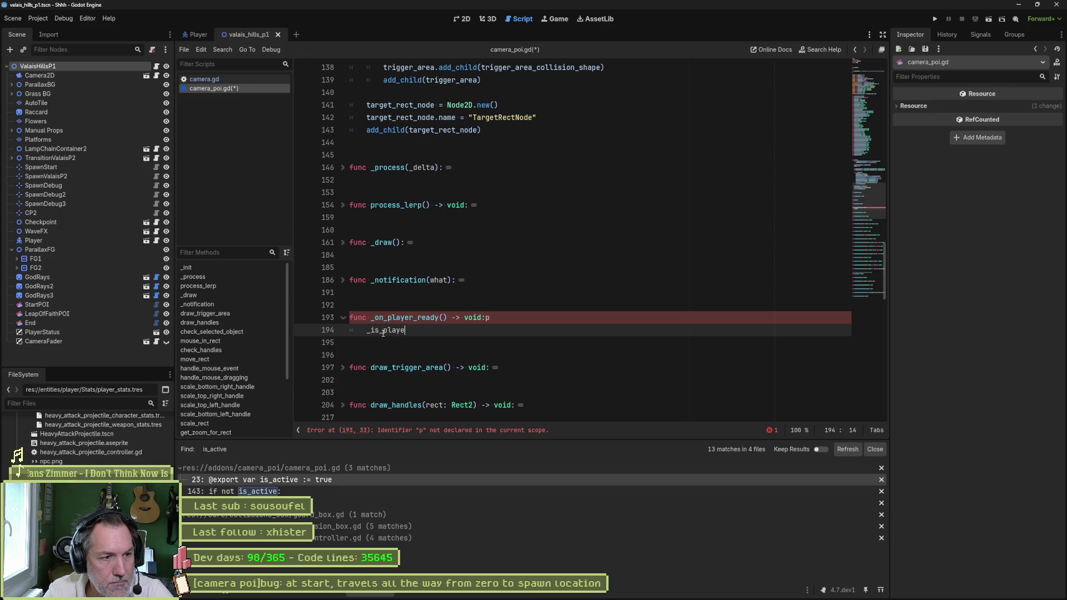
pyautogui.write('eady = ')
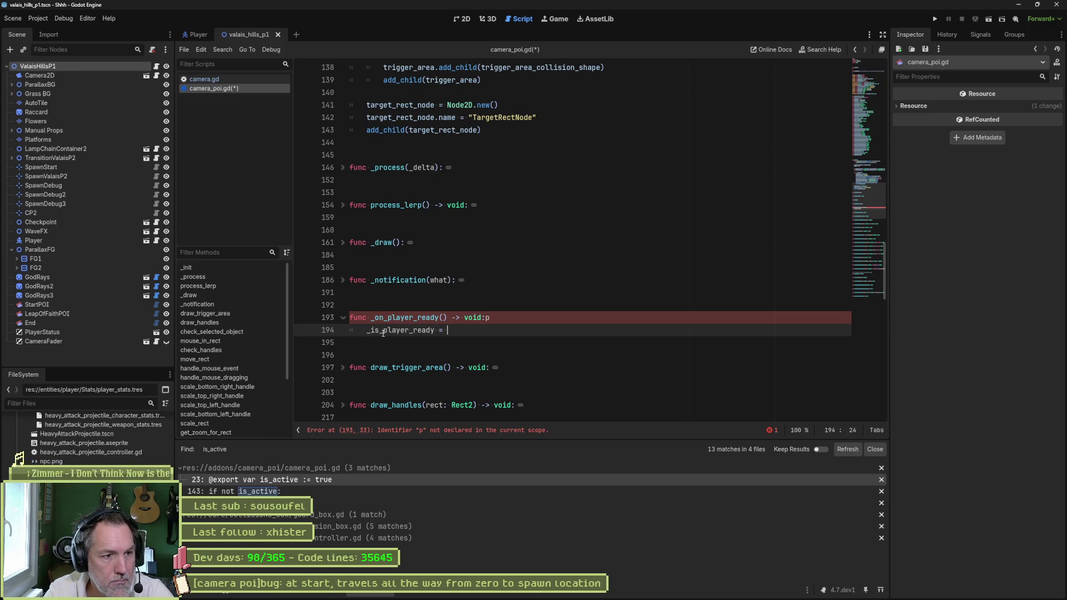
pyautogui.write('true')
pyautogui.doubleClick(383, 331)
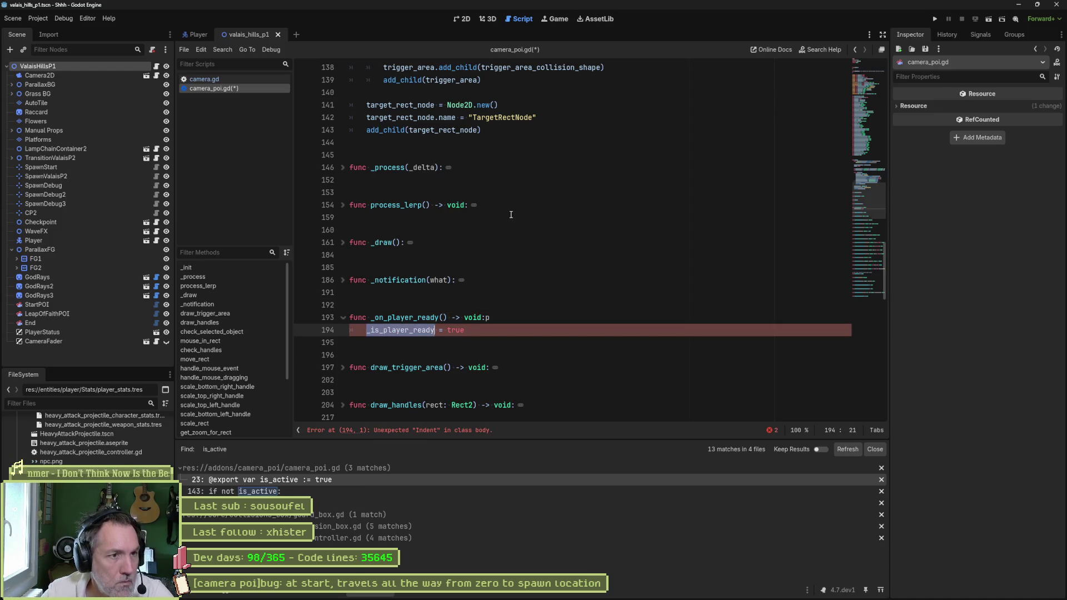
pyautogui.scroll(10, 511, 215)
pyautogui.click(474, 322)
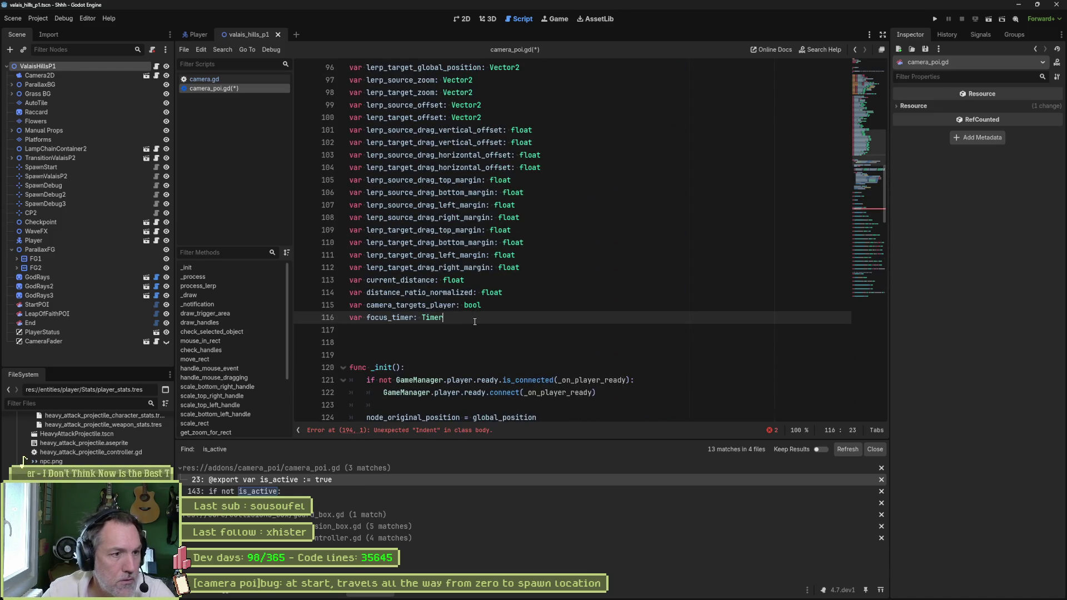
# Add 'var _is_player_ready := false' below the focus_timer declaration and save camera_poi.gd.
pyautogui.scroll(8, 594, 356)
pyautogui.scroll(-9, 456, 380)
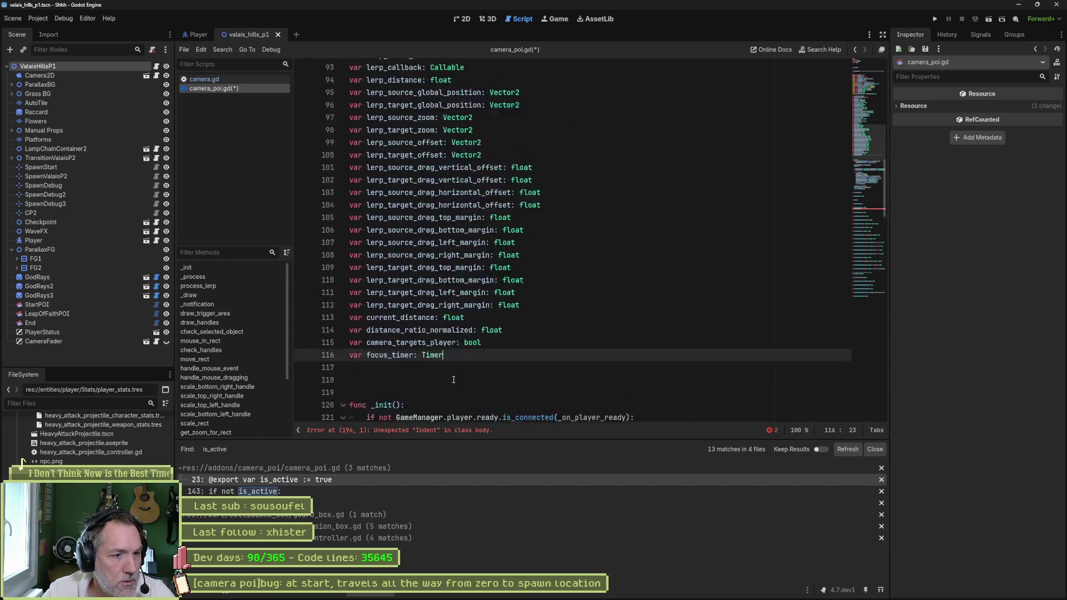
pyautogui.press('Return')
pyautogui.write('var _is_player_ready ')
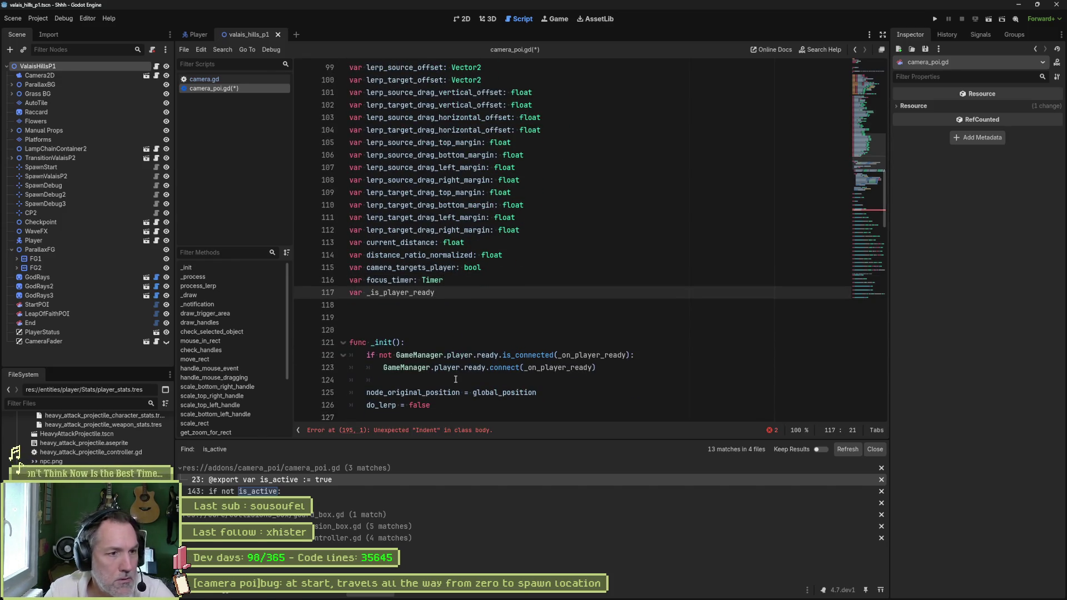
pyautogui.write(':= false')
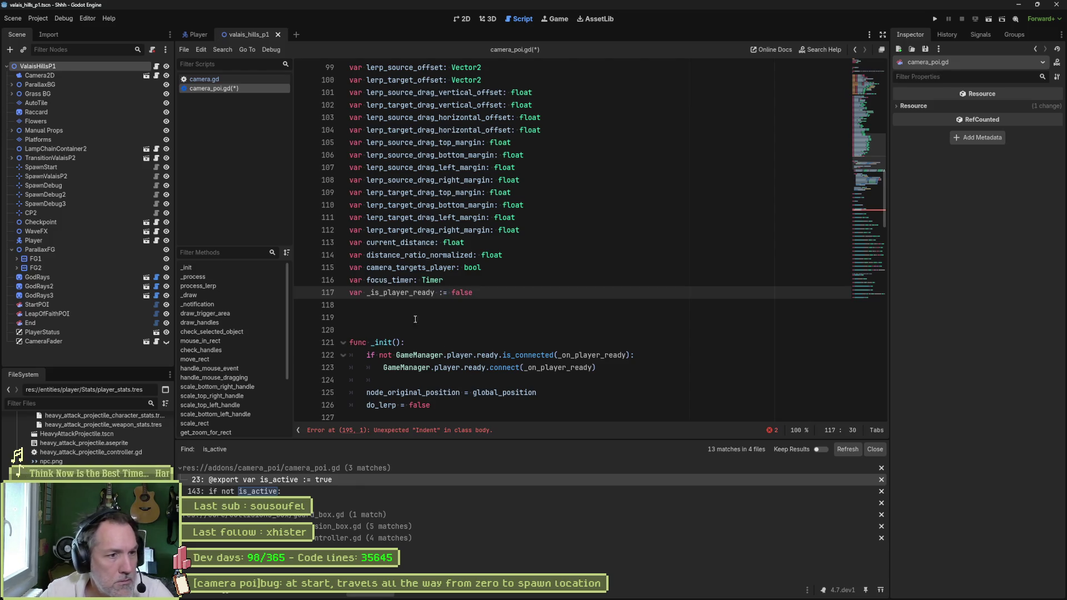
pyautogui.doubleClick(400, 293)
pyautogui.hotkey('ctrl', 's')
pyautogui.scroll(8, 543, 203)
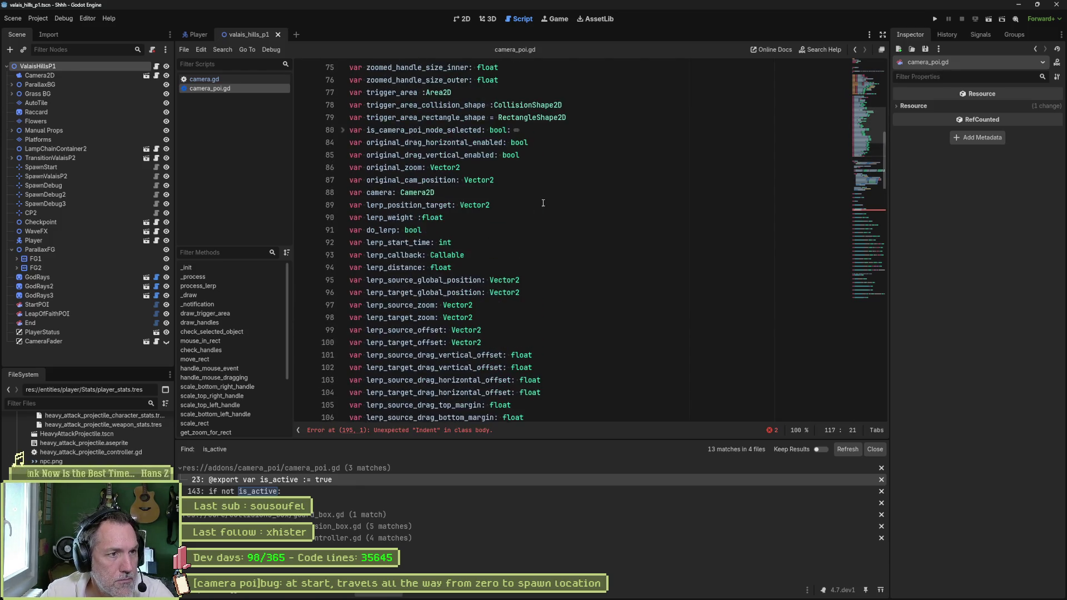
pyautogui.scroll(7, 543, 202)
pyautogui.scroll(3, 561, 225)
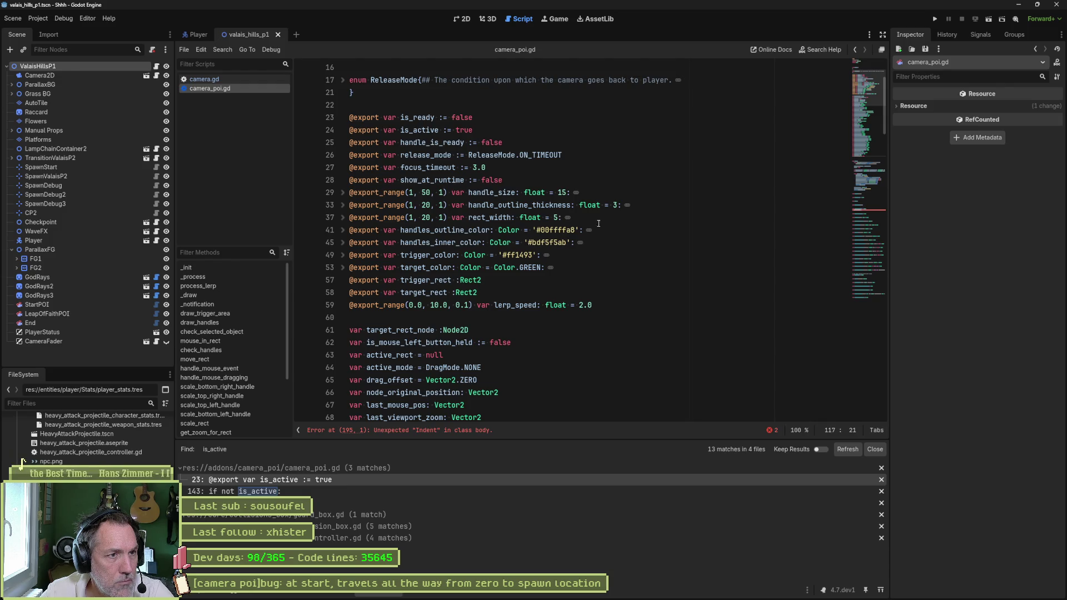
pyautogui.scroll(-12, 640, 264)
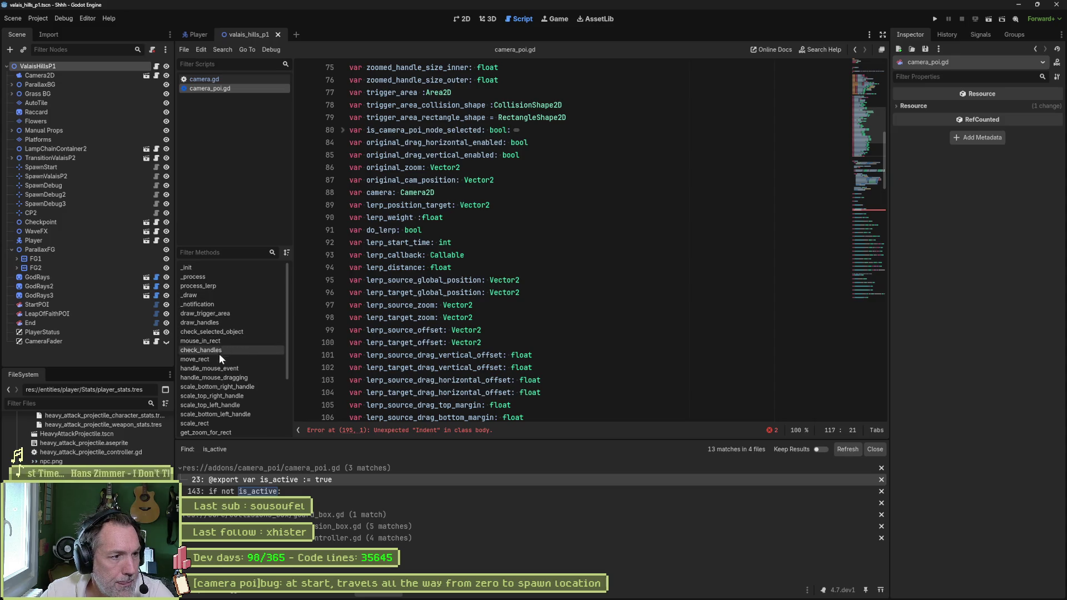
# Delete the stray 'p' after 'void:' on line 194 and save, clearing the script error.
pyautogui.click(221, 302)
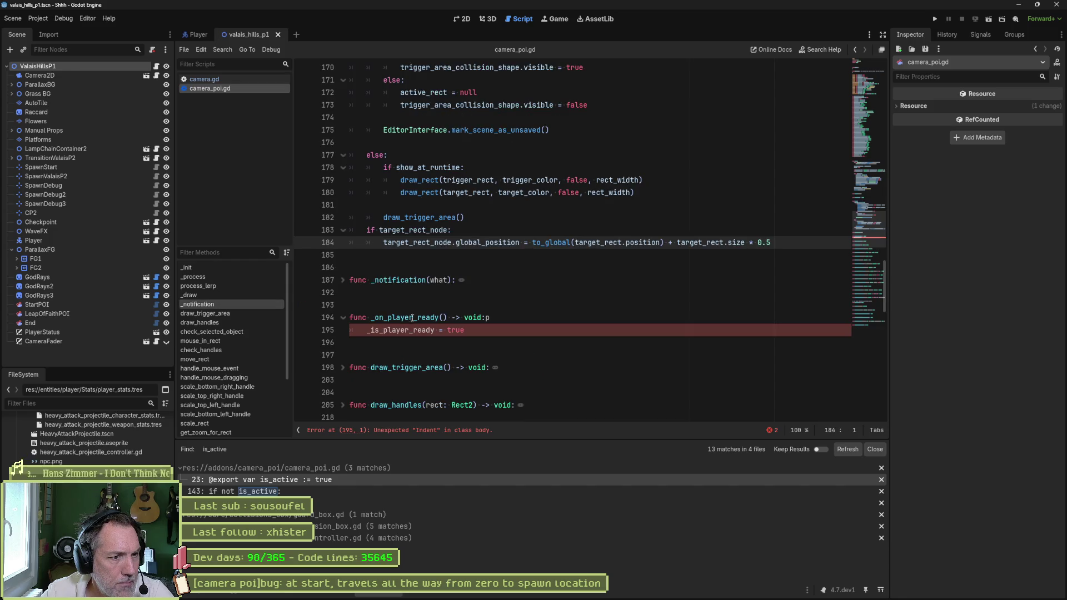
pyautogui.click(526, 318)
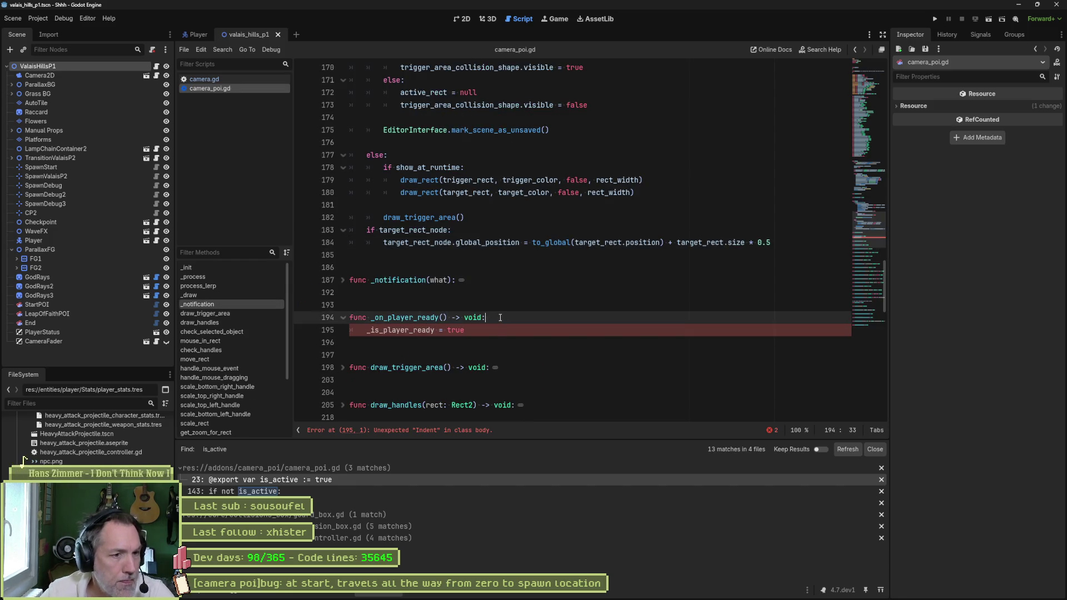
pyautogui.press('BackSpace')
pyautogui.hotkey('ctrl', 's')
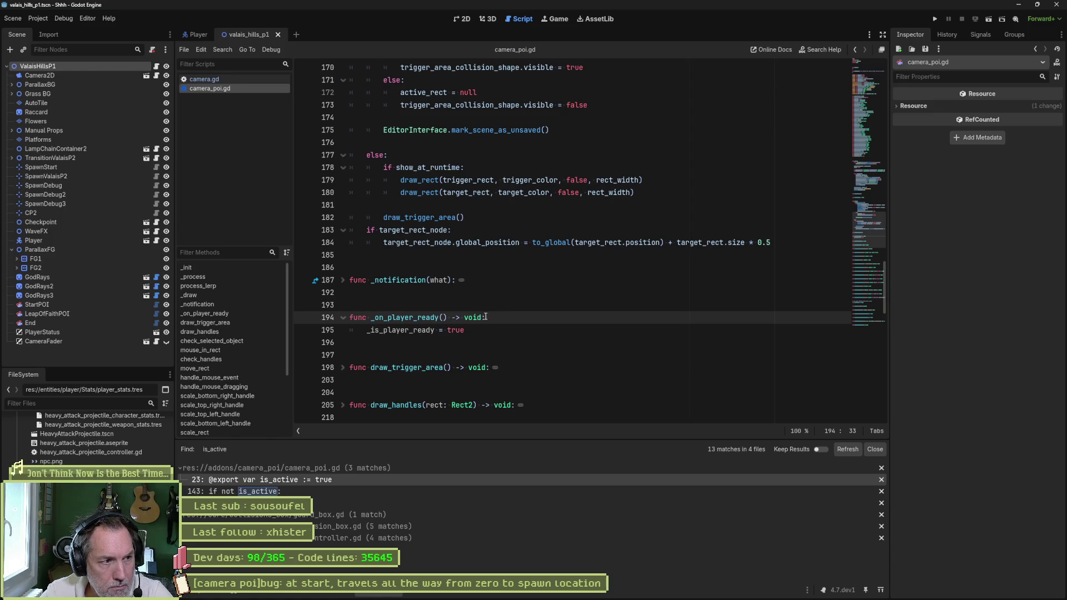
pyautogui.click(189, 268)
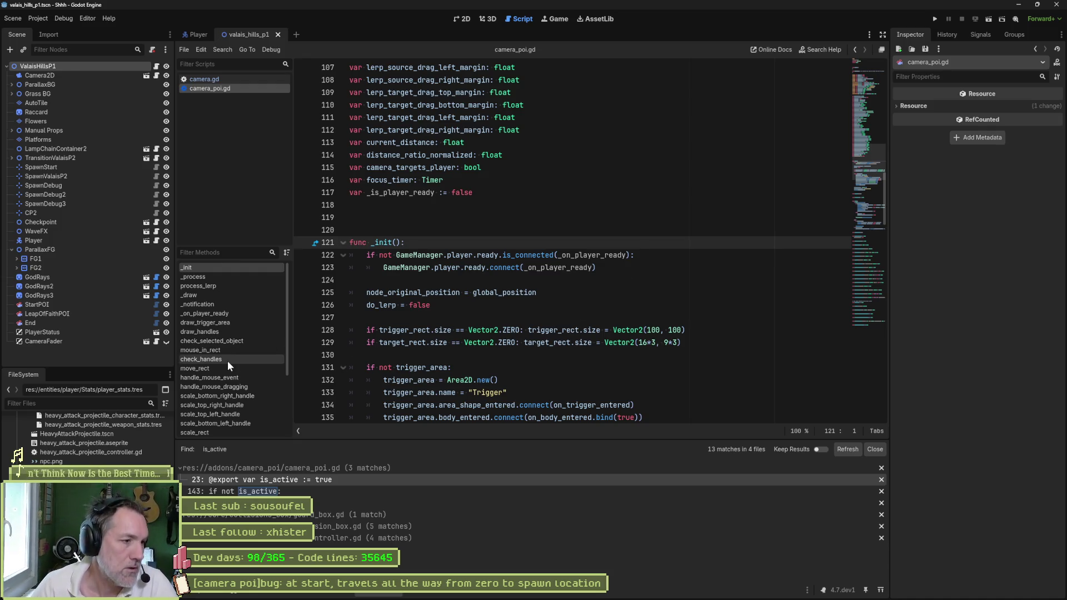
# Read on_body_entered's is_active check, camera_poi signal emit and lerp_camera_to_target call.
pyautogui.scroll(-5, 228, 361)
pyautogui.click(216, 394)
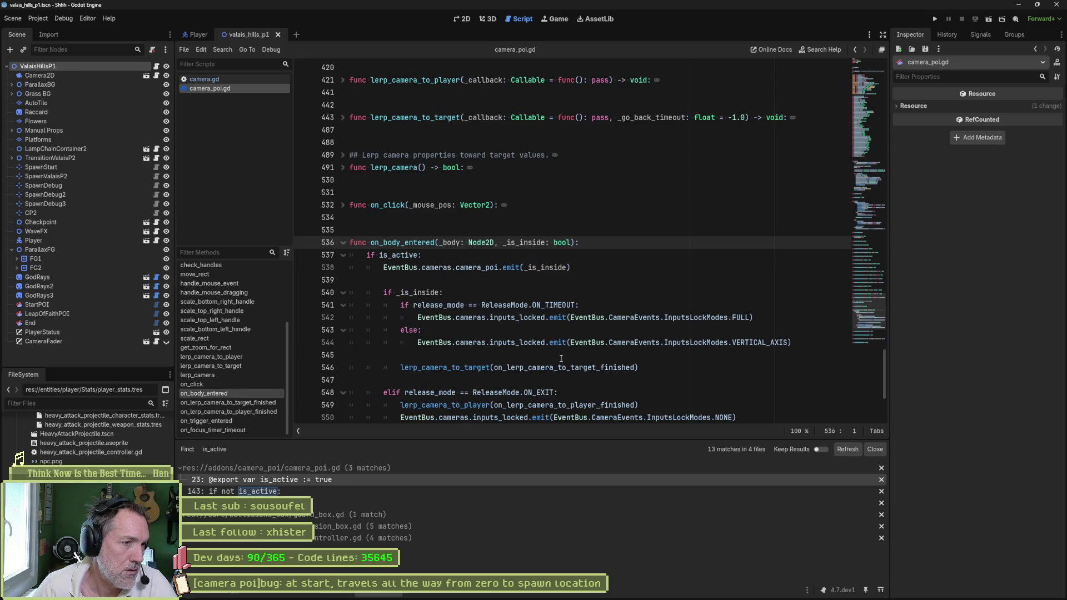
pyautogui.click(422, 254)
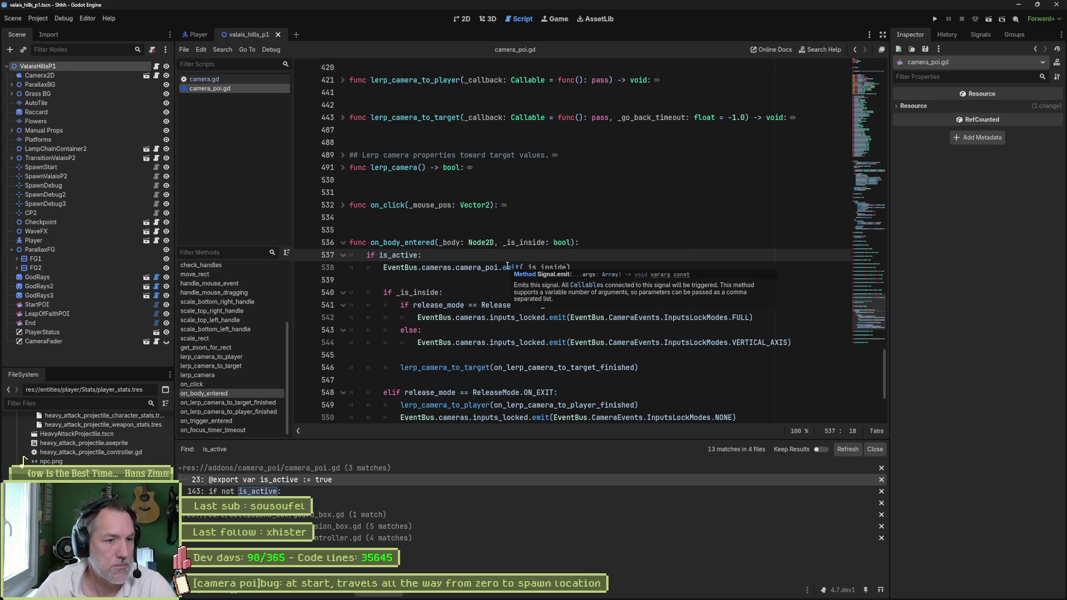
pyautogui.scroll(-1, 556, 239)
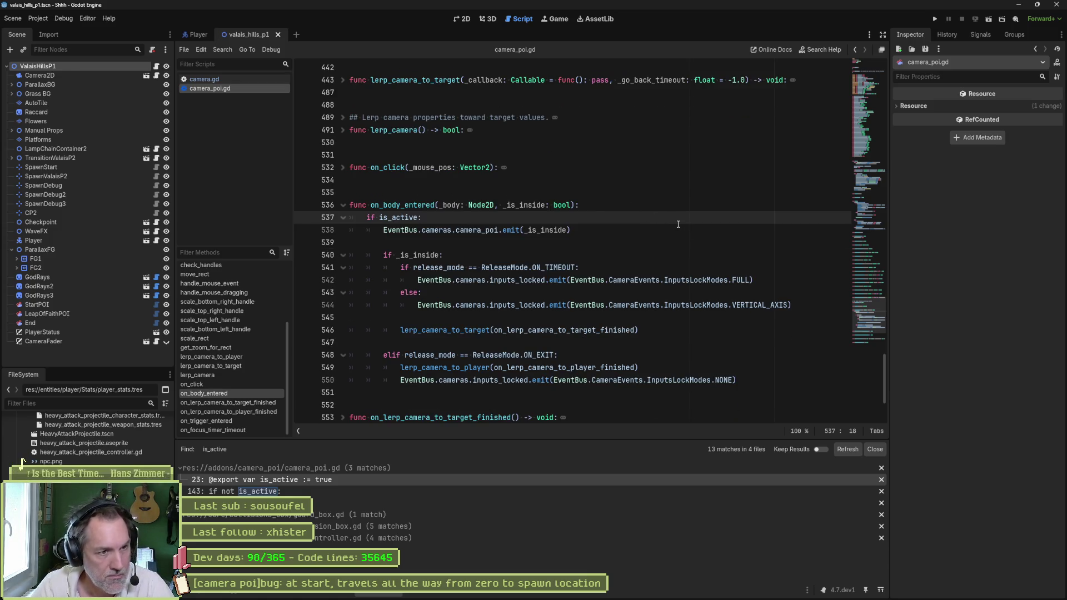
pyautogui.click(518, 230)
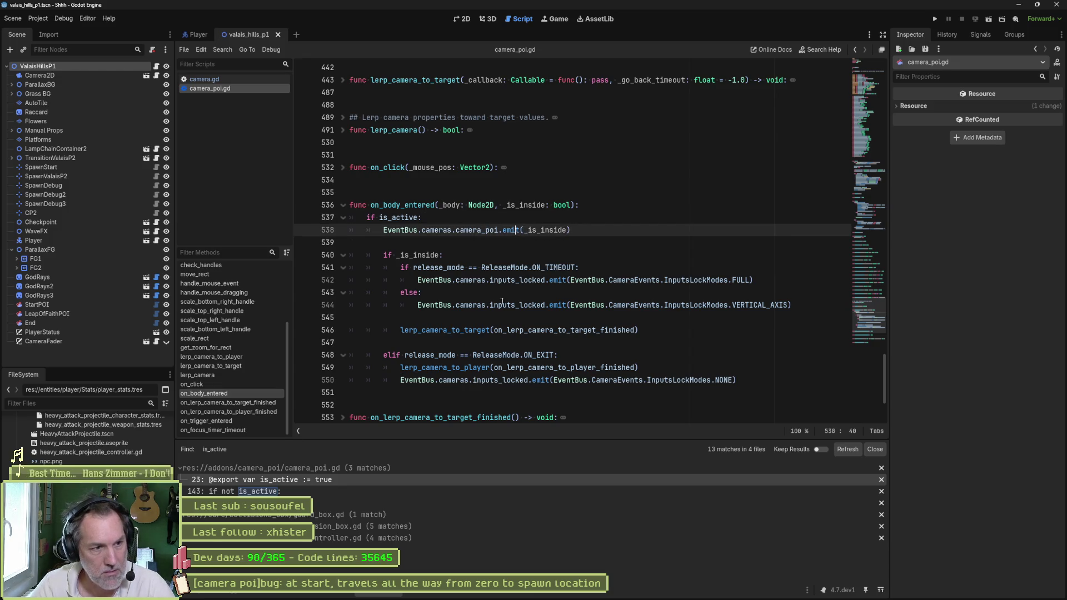
pyautogui.click(473, 330)
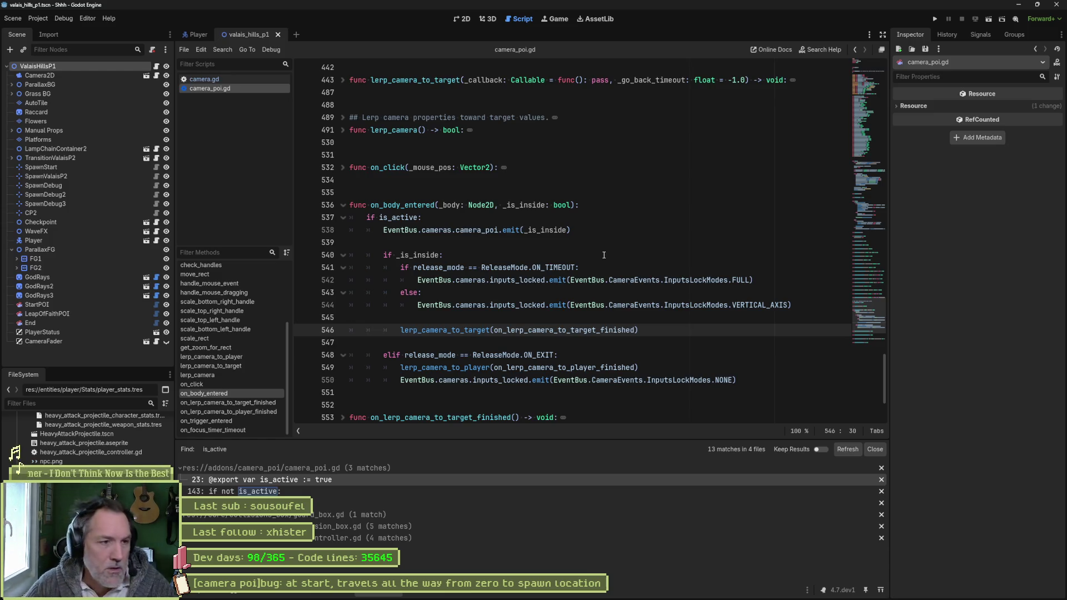
pyautogui.click(468, 221)
# Add an 'if _is_player_ready:' condition directly under the is_active check.
pyautogui.press('Return')
pyautogui.press('Return')
pyautogui.press('Up')
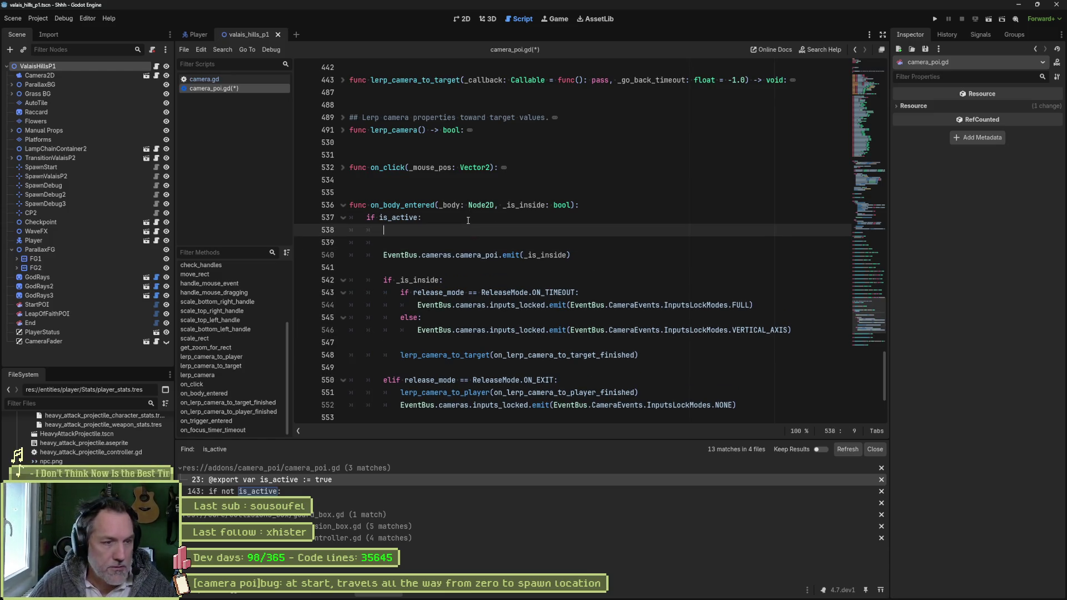
pyautogui.write('if _i')
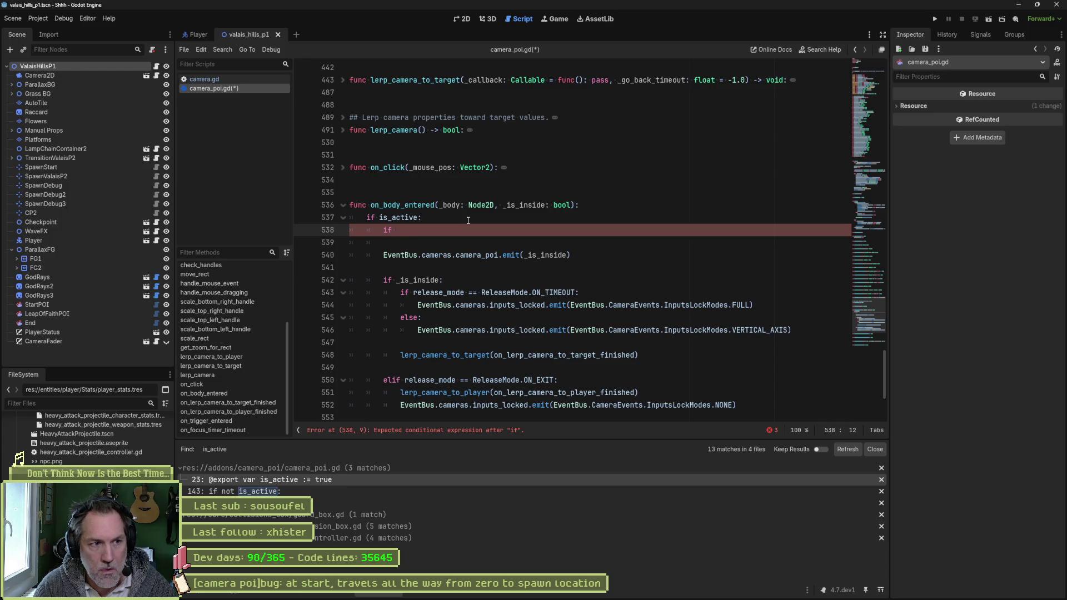
pyautogui.write('s')
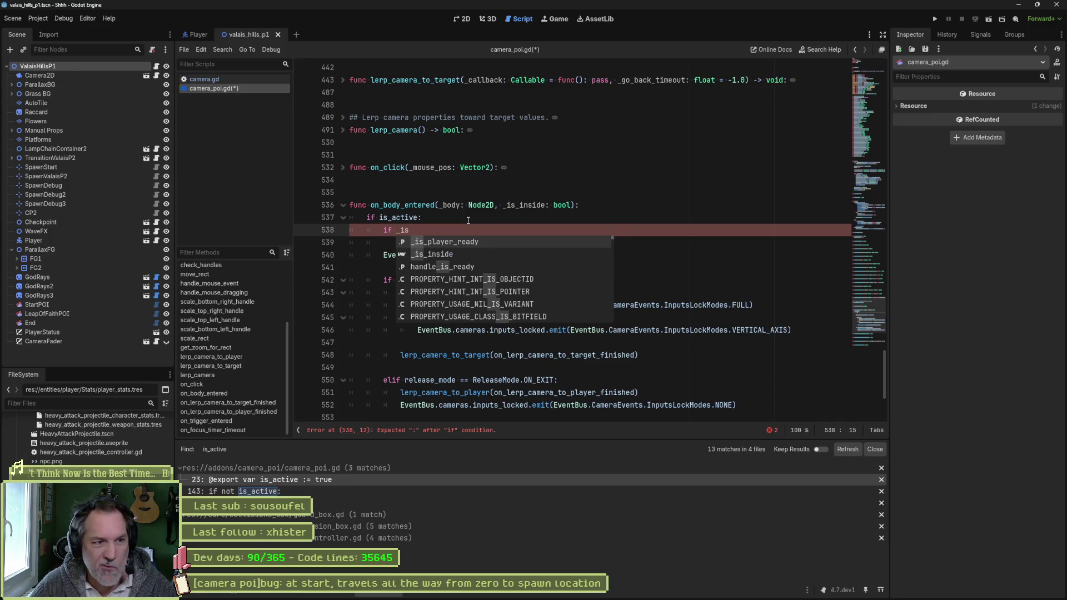
pyautogui.press('Return')
pyautogui.write('not')
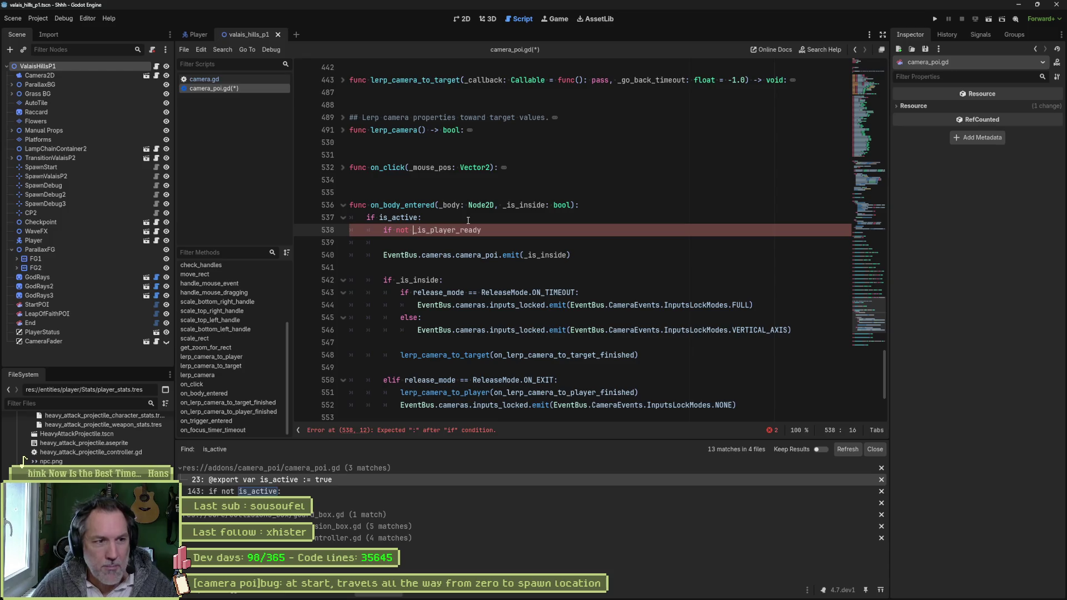
pyautogui.press('End')
pyautogui.hotkey('ctrl', 'Left')
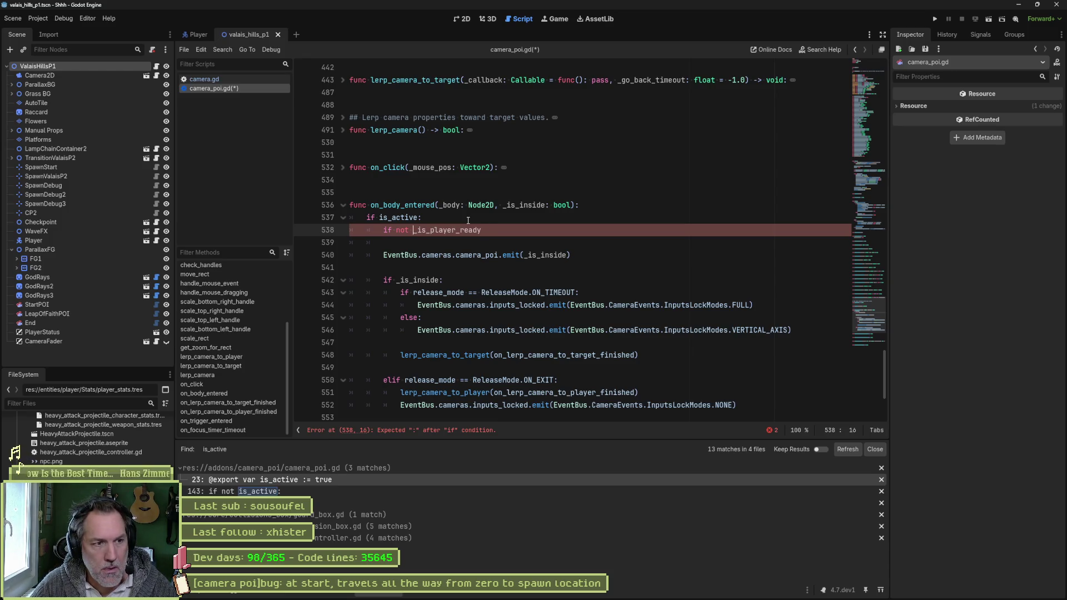
pyautogui.hotkey('ctrl', 'BackSpace')
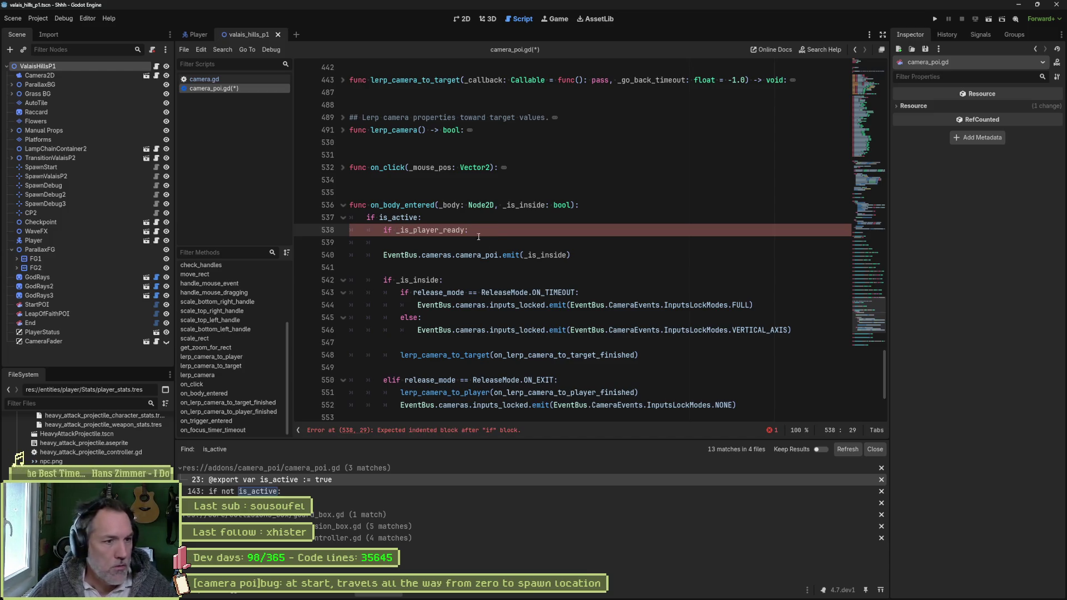
# Indent the camera logic under the new _is_player_ready condition and remove the leftover blank line.
pyautogui.scroll(-2, 489, 229)
pyautogui.moveTo(481, 180); pyautogui.dragTo(485, 330)
pyautogui.press('Tab')
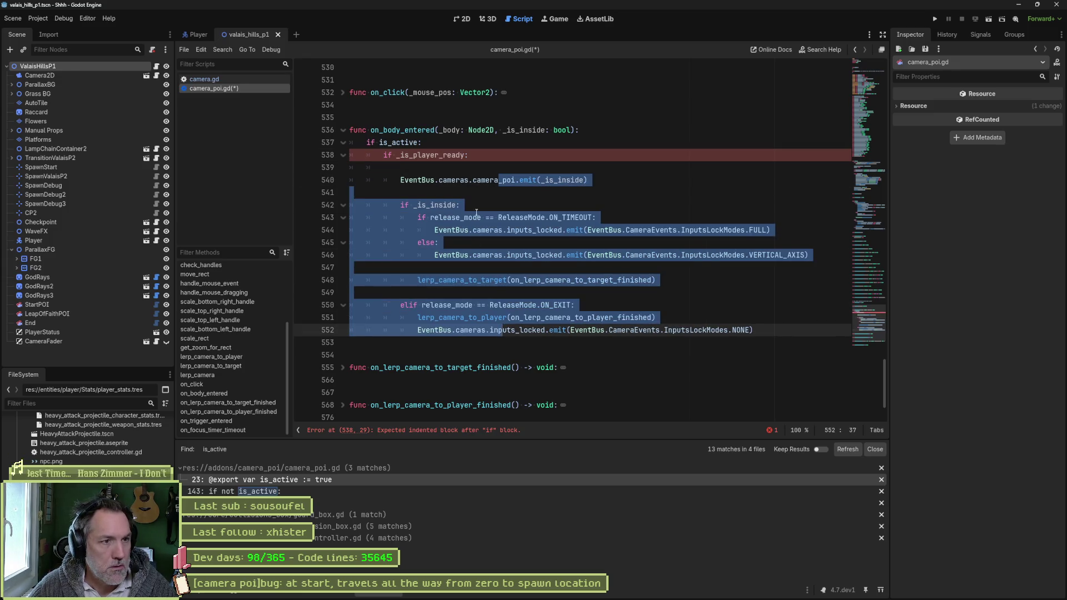
pyautogui.click(787, 168)
pyautogui.hotkey('ctrl', 'shift', 'k')
# Add an 'else:' branch with a 'pass' body after the indented block.
pyautogui.click(789, 321)
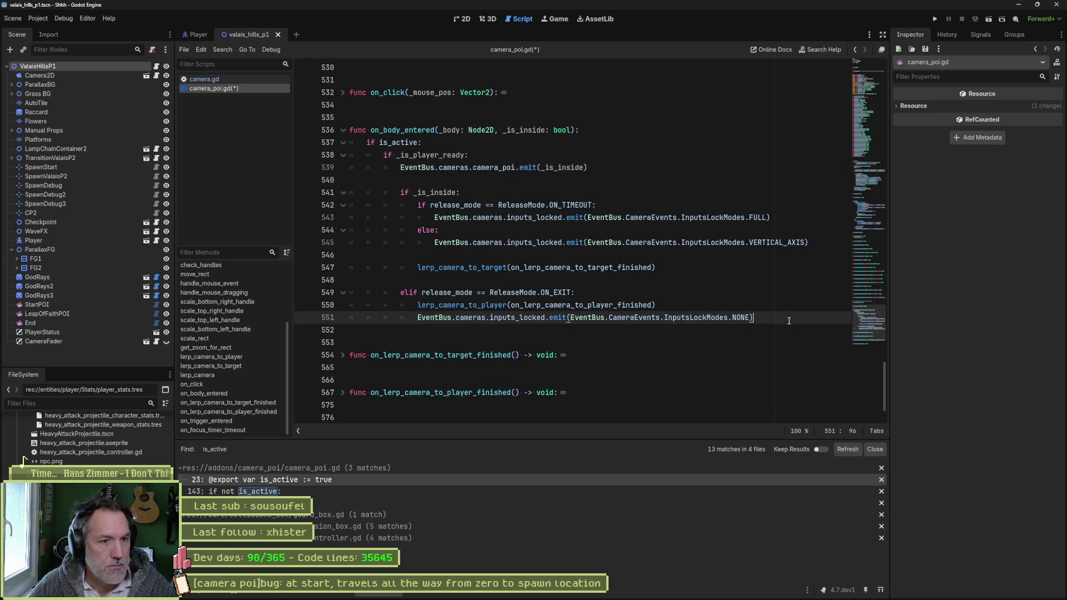
pyautogui.press('Return')
pyautogui.press('BackSpace')
pyautogui.write('else:')
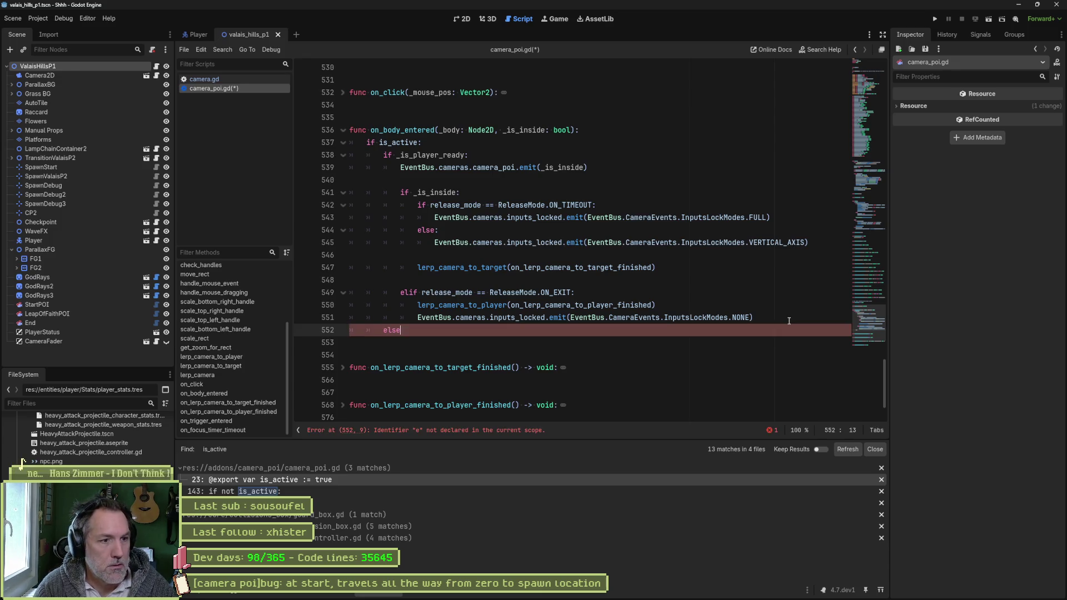
pyautogui.press('Return')
pyautogui.write('pass')
# Add a comment above the else saying it's likely the scene start point, then save.
pyautogui.press('Up')
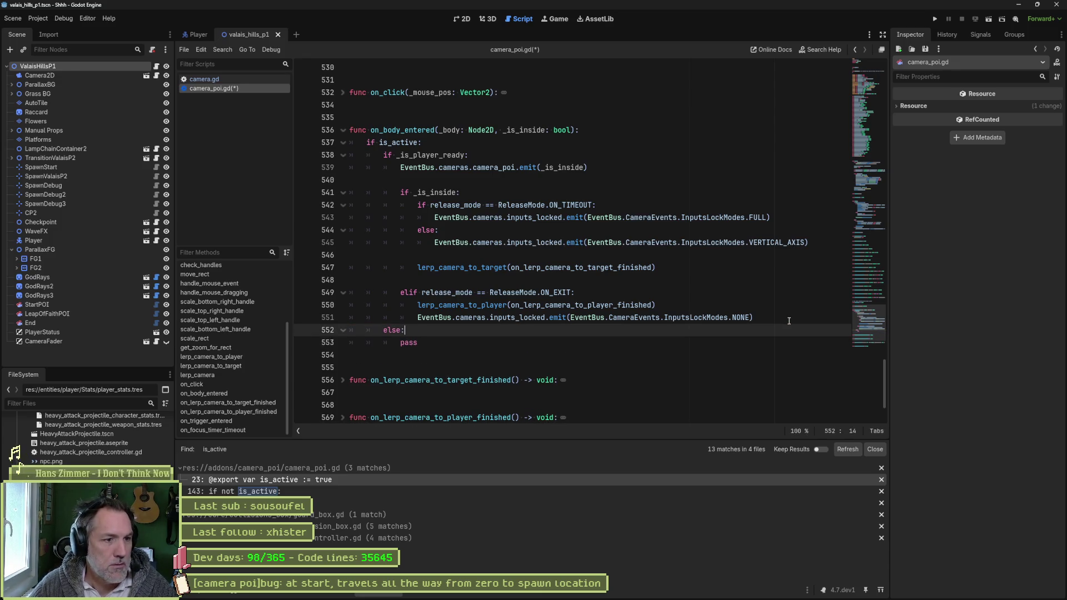
pyautogui.hotkey('ctrl', 'shift', 'Return')
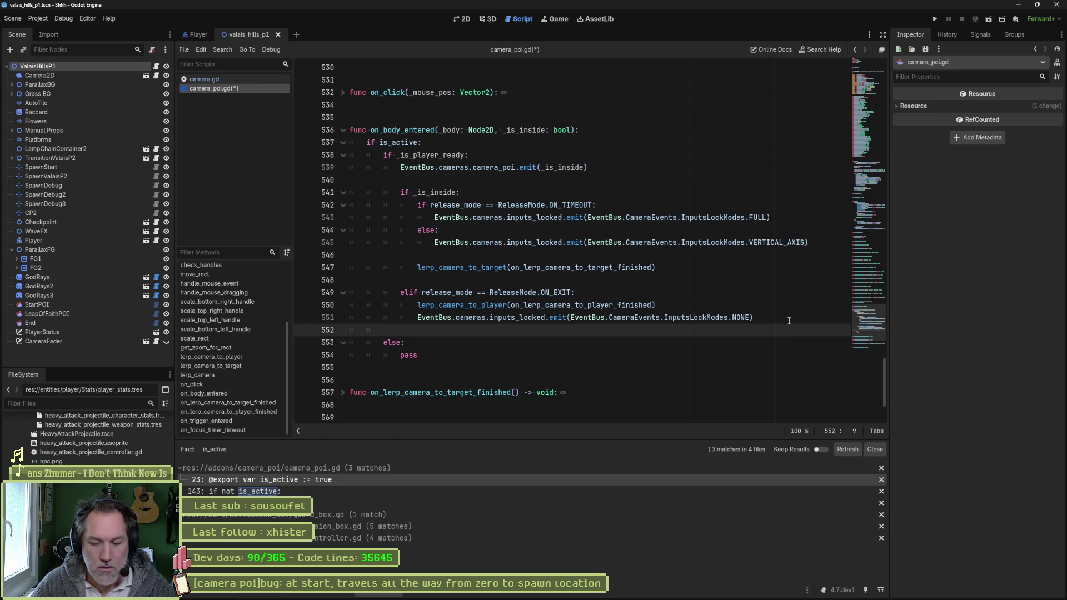
pyautogui.write('#')
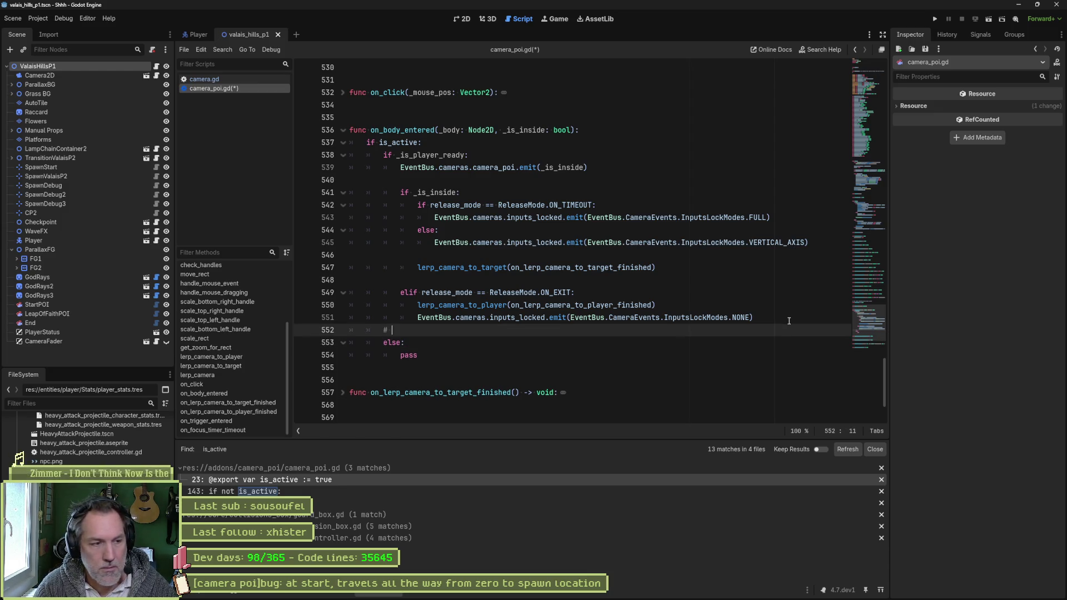
pyautogui.write('Means we-')
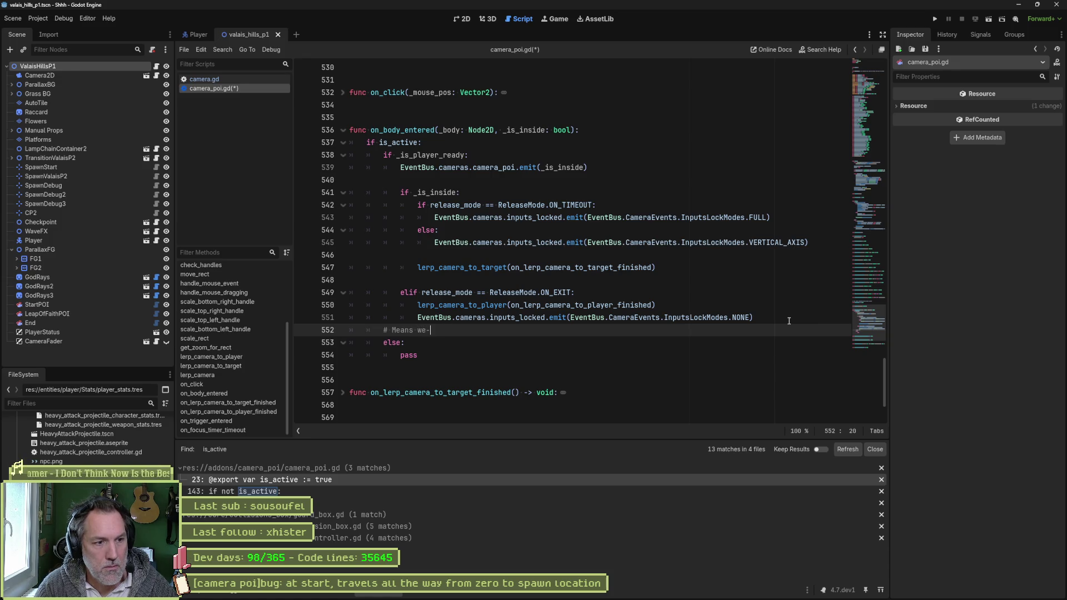
pyautogui.write('re probablz')
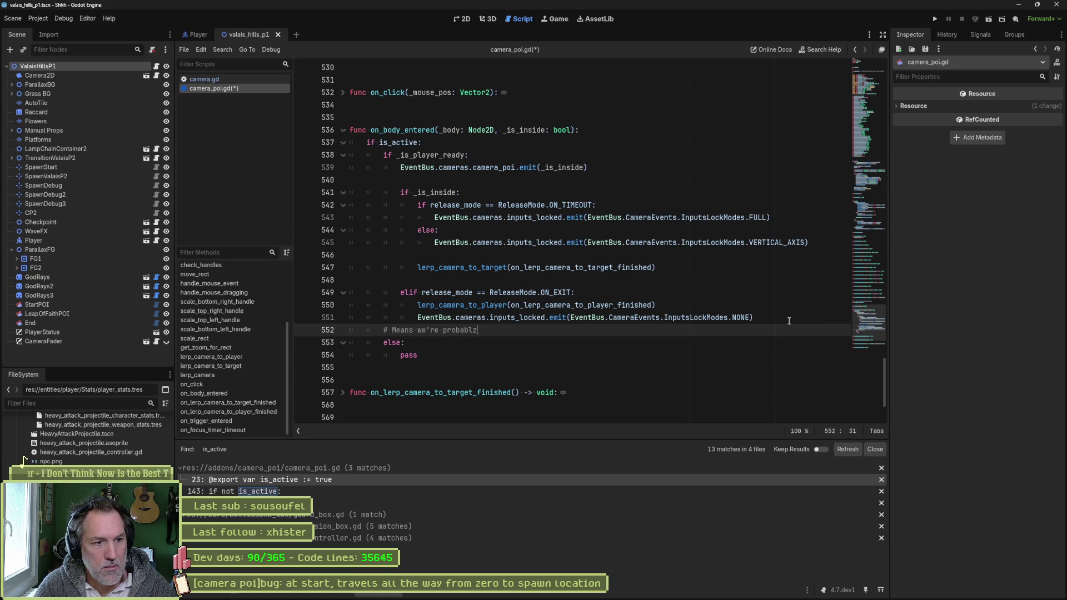
pyautogui.write('y at scene st')
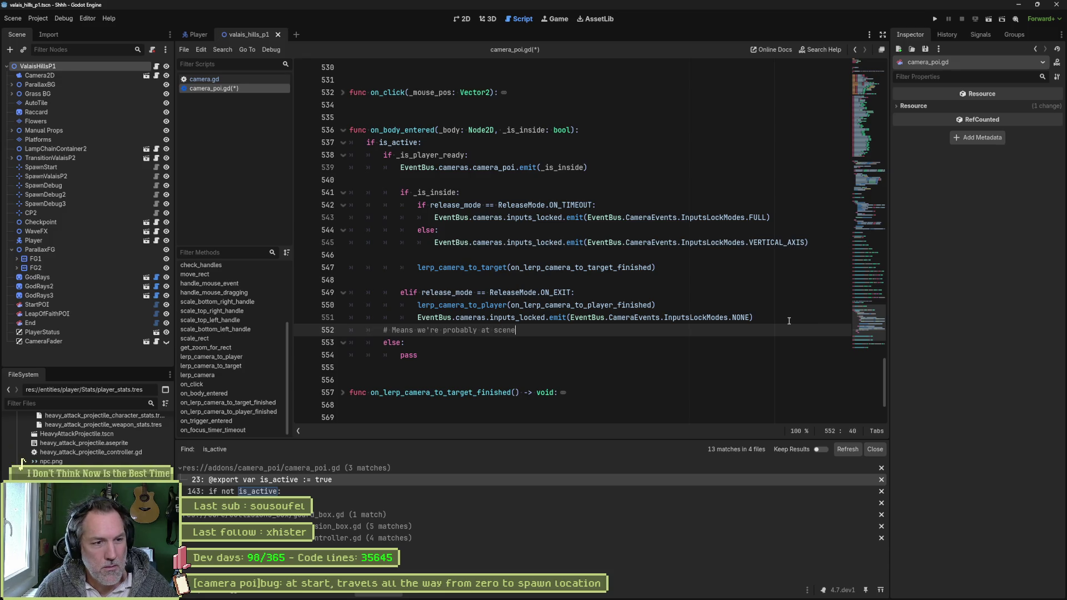
pyautogui.write('art point in time')
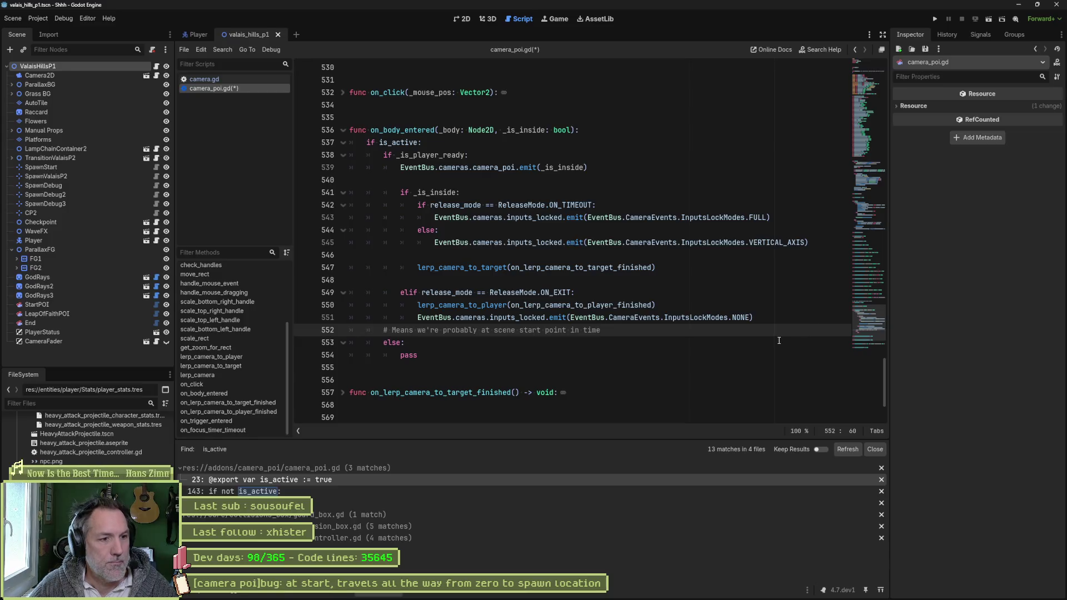
pyautogui.click(396, 331)
pyautogui.press('BackSpace')
pyautogui.write('It prob')
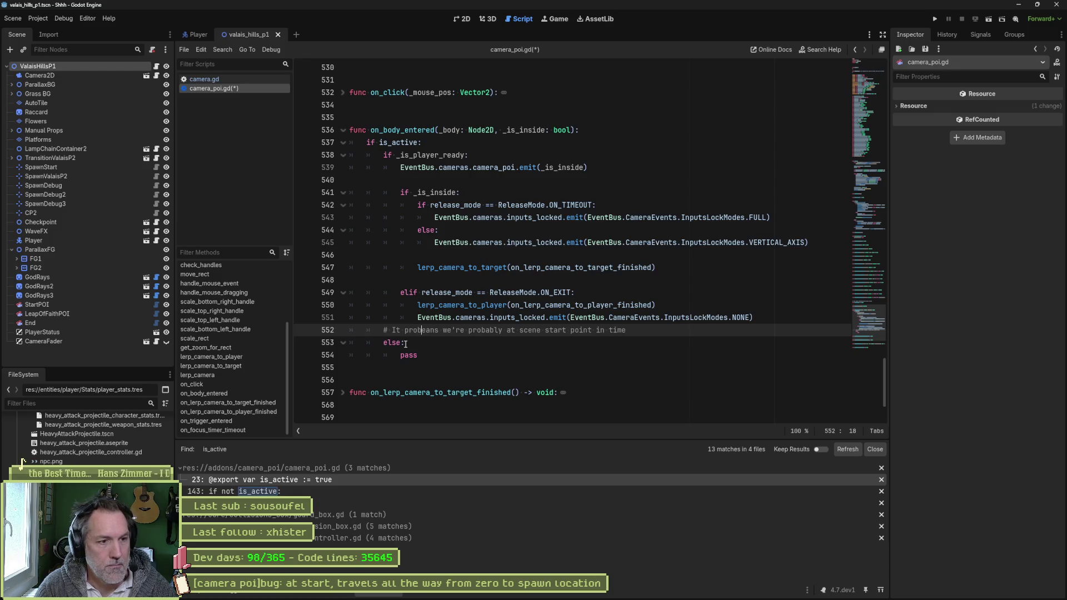
pyautogui.press('BackSpace')
pyautogui.press('BackSpace')
pyautogui.press('BackSpace')
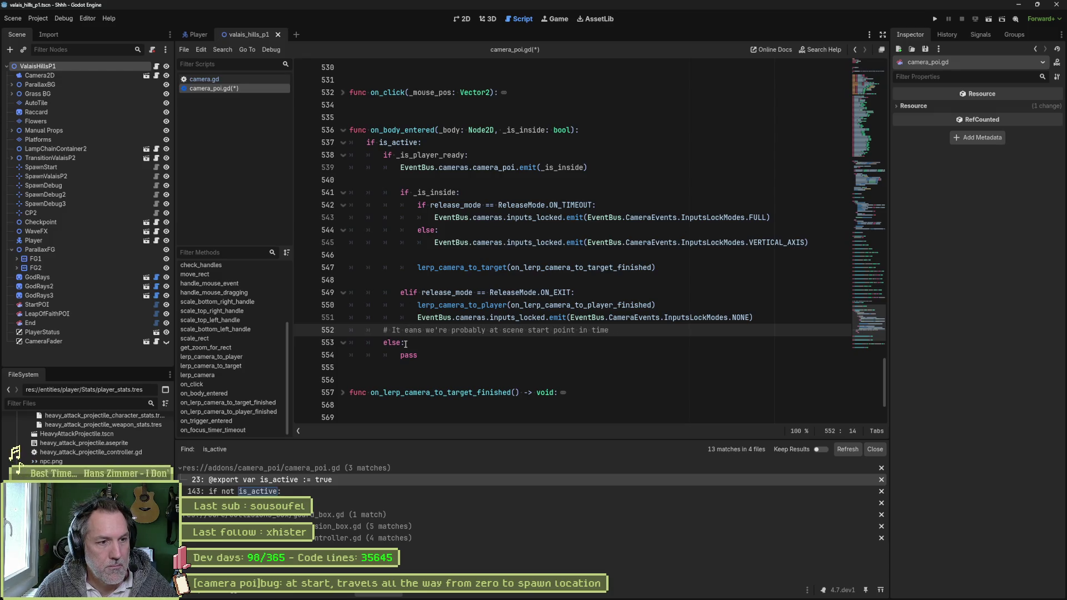
pyautogui.write('m')
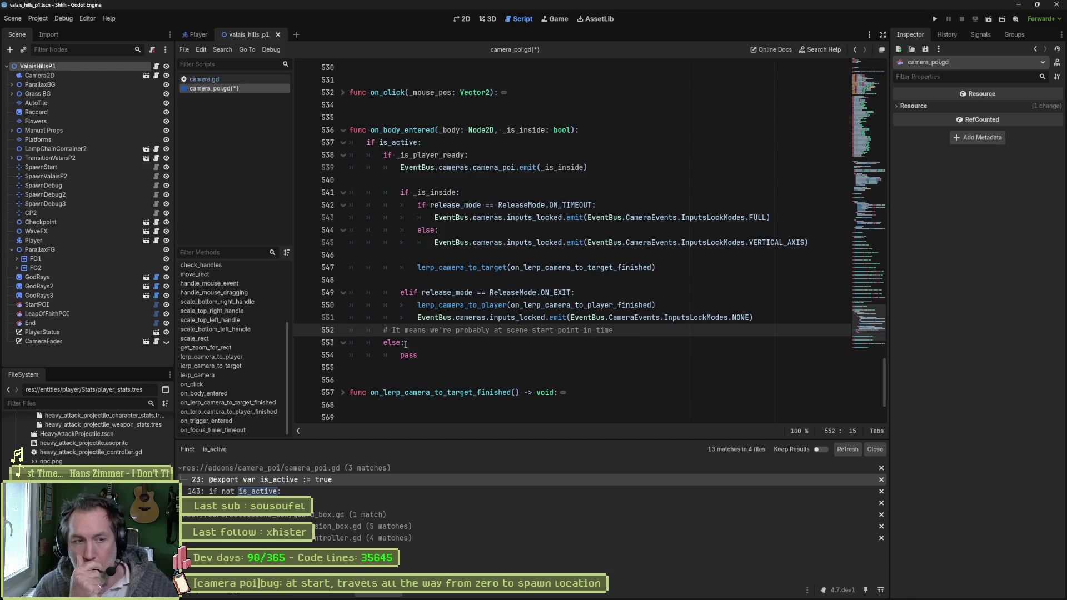
pyautogui.press('Delete')
pyautogui.press('Delete')
pyautogui.press('Delete')
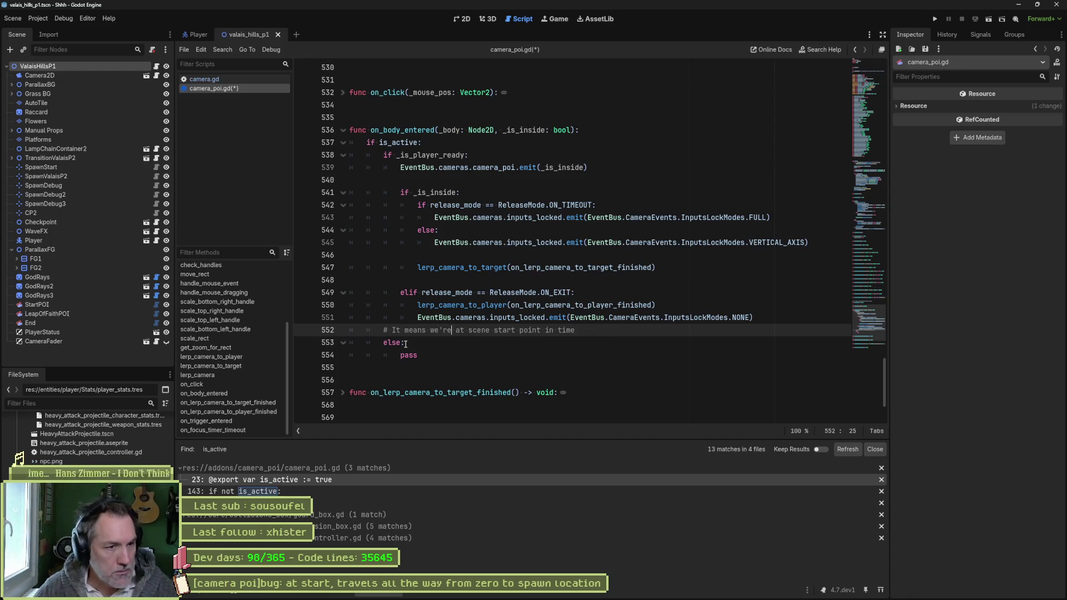
pyautogui.press('End')
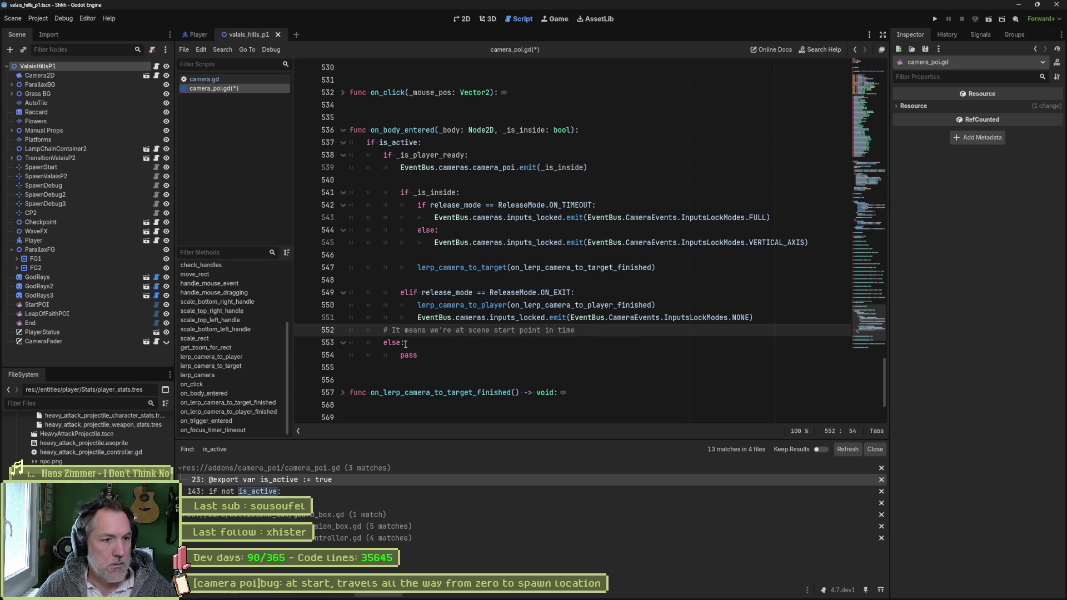
pyautogui.press('Home')
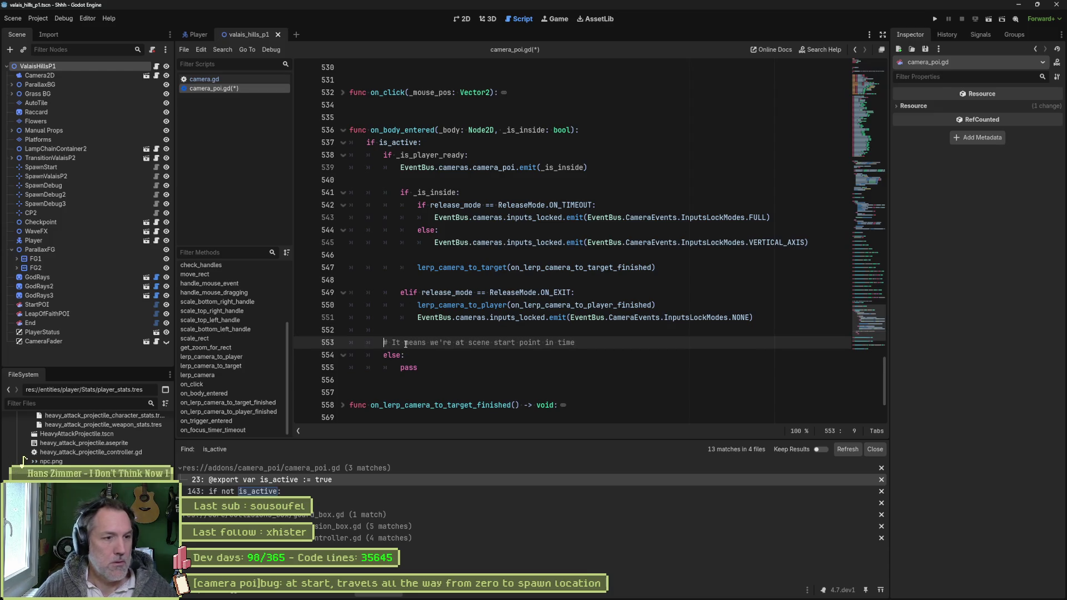
pyautogui.hotkey('ctrl', 's')
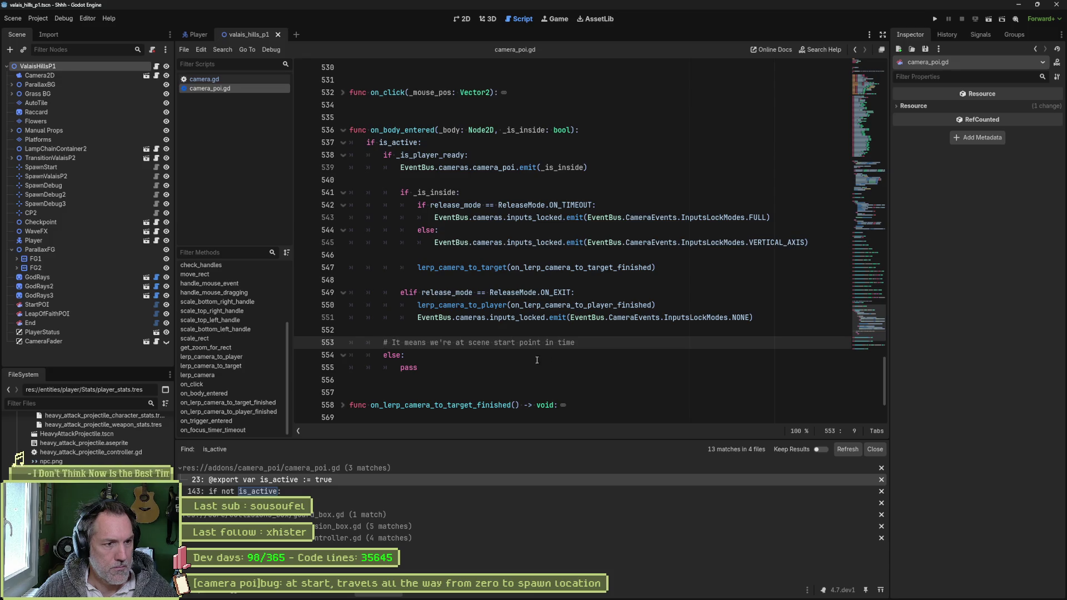
pyautogui.doubleClick(424, 368)
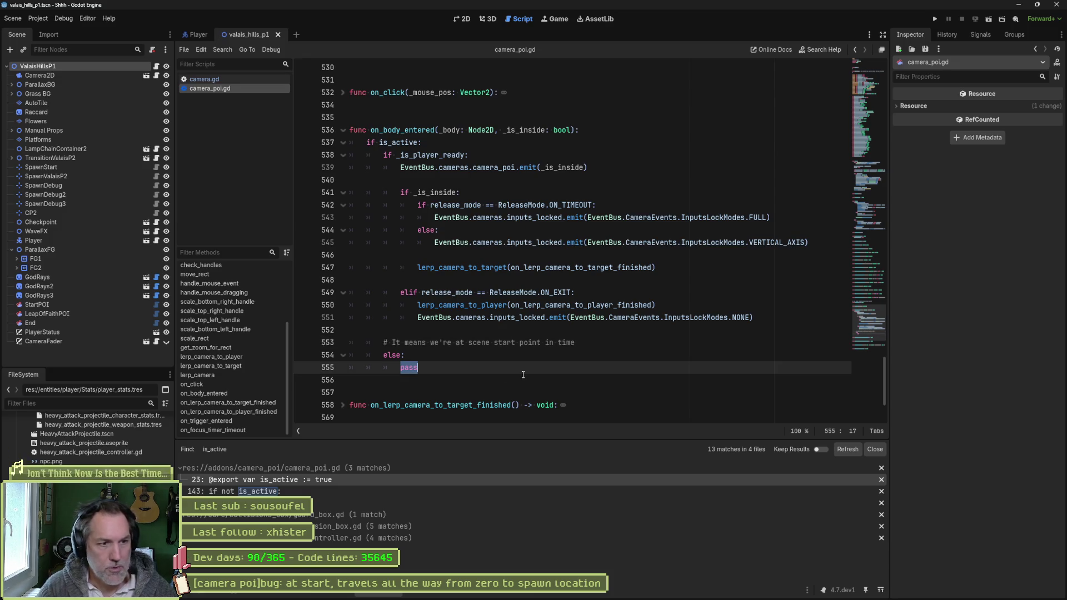
# Make the else branch call _teleport_to_player().
pyautogui.write('_teleport_')
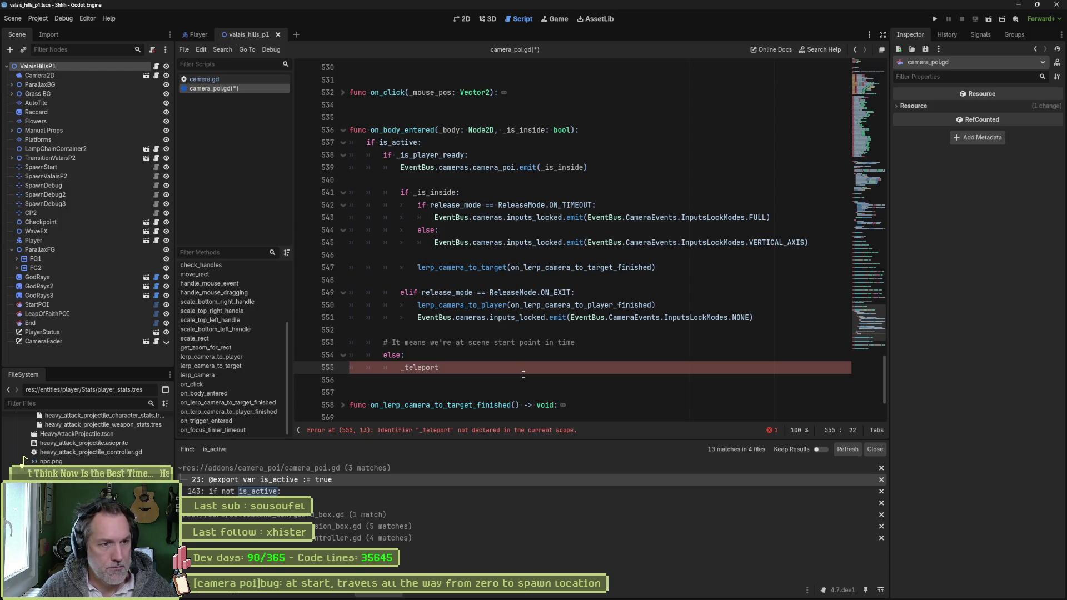
pyautogui.write('to_player')
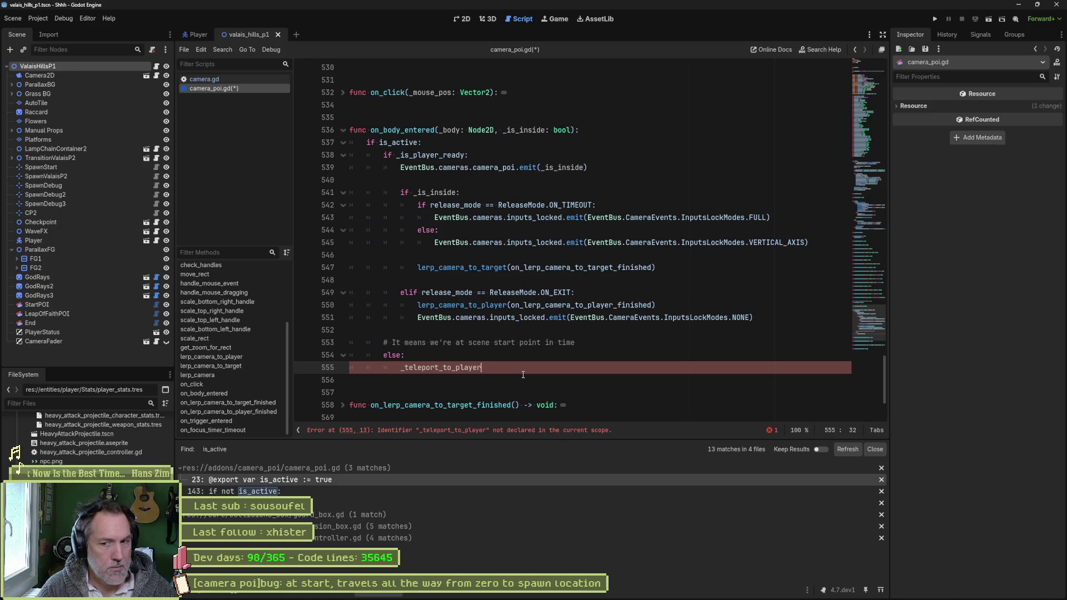
pyautogui.write('()')
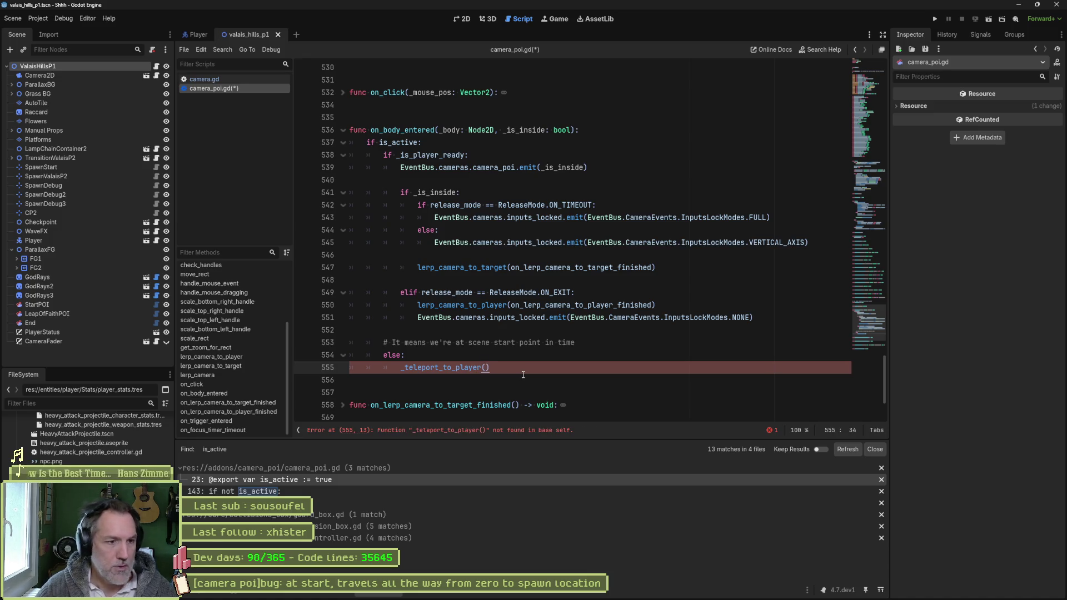
pyautogui.press('Return')
pyautogui.press('Return')
pyautogui.press('Return')
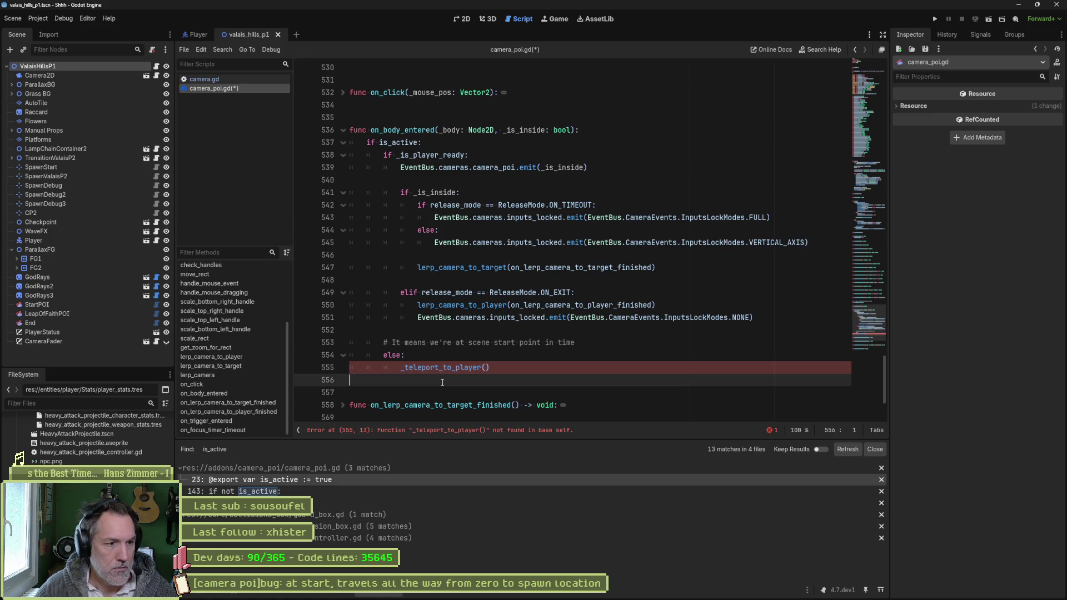
pyautogui.press('BackSpace')
pyautogui.press('BackSpace')
pyautogui.press('BackSpace')
# Define a 'func _teleport_to_player() -> void:' stub with a 'pass' body below.
pyautogui.write('func _te')
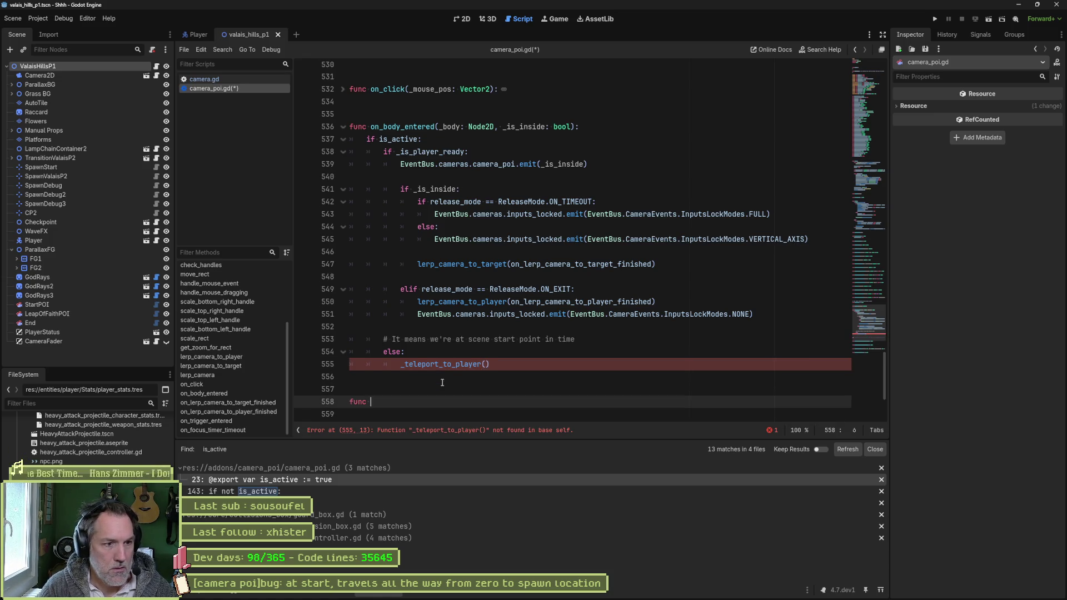
pyautogui.press('Up')
pyautogui.press('Up')
pyautogui.press('Up')
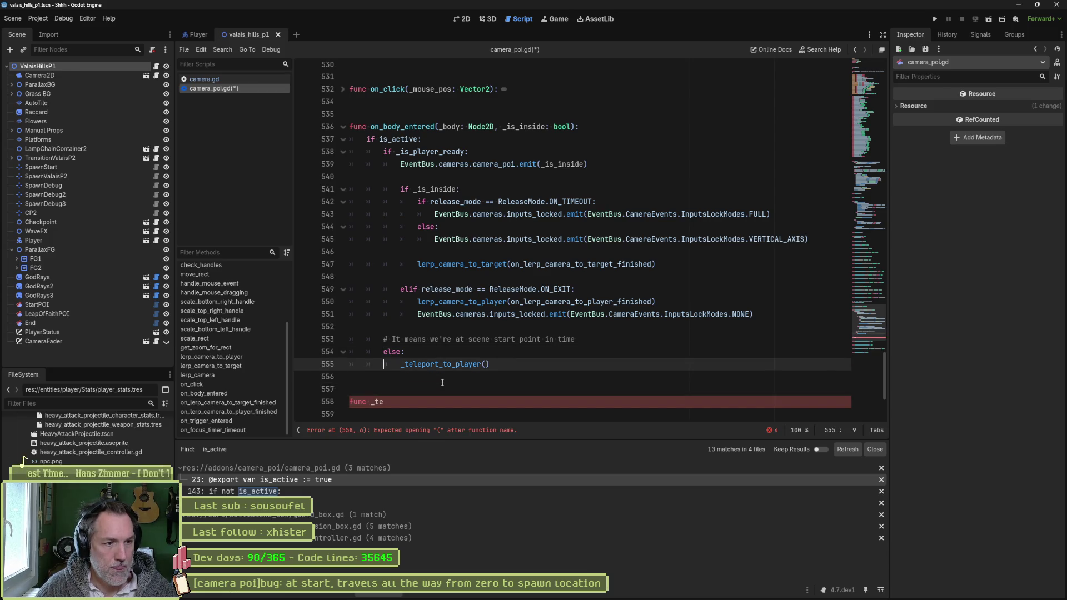
pyautogui.press('Home')
pyautogui.hotkey('shift', 'End')
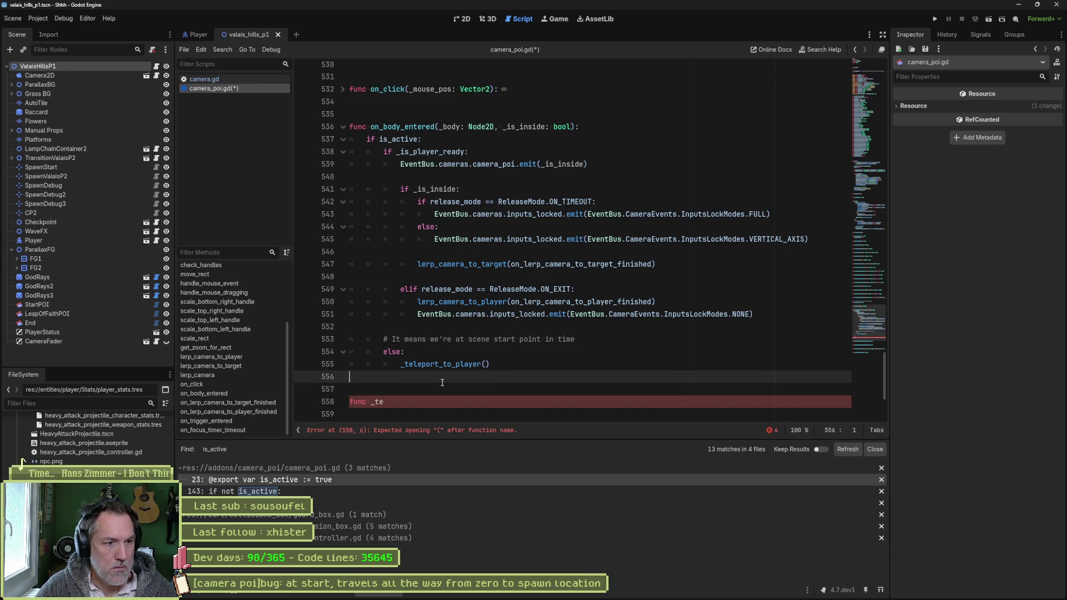
pyautogui.press('Down')
pyautogui.press('Down')
pyautogui.press('Down')
pyautogui.press('BackSpace')
pyautogui.press('BackSpace')
pyautogui.press('BackSpace')
pyautogui.write('teleport_to_player()')
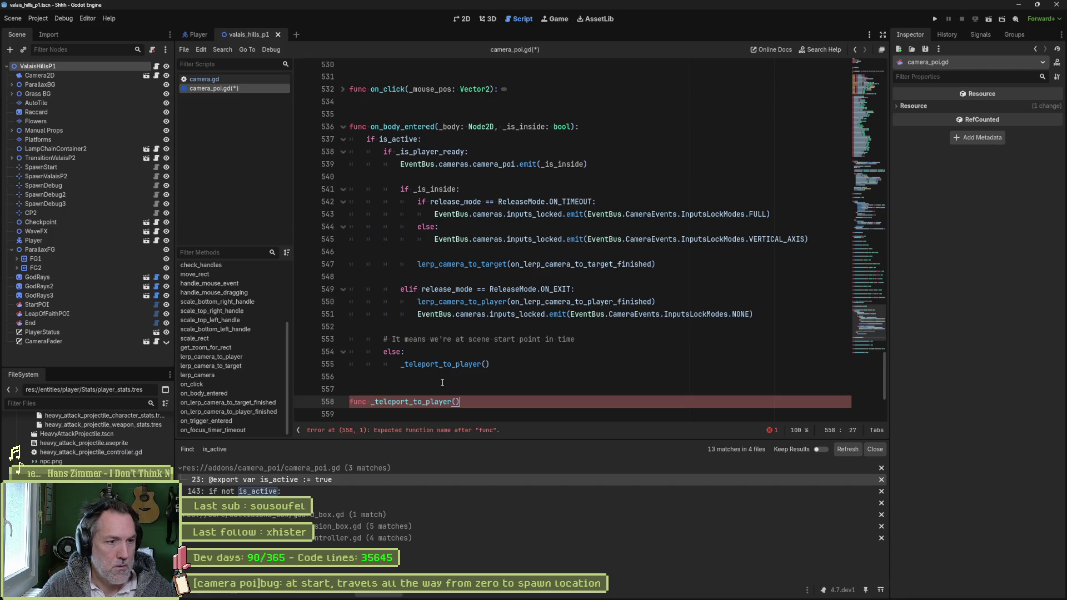
pyautogui.write('-> void:')
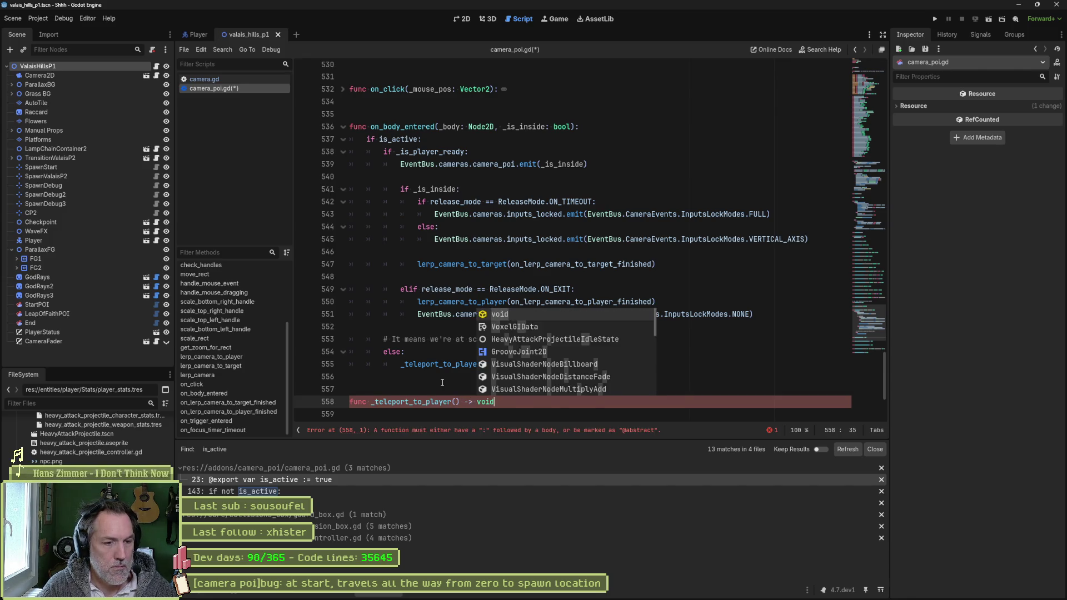
pyautogui.press('Return')
pyautogui.write('pass')
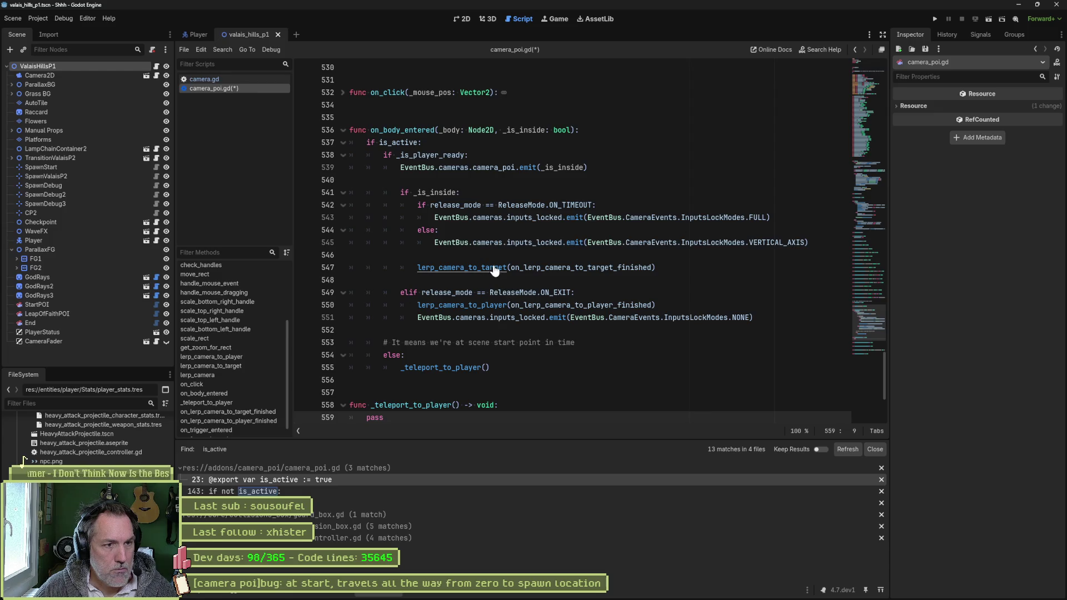
# Jump to the lerp_camera_to_target definition and find its do_lerp line.
pyautogui.keyDown('ctrl'); pyautogui.click(462, 267); pyautogui.keyUp('ctrl')
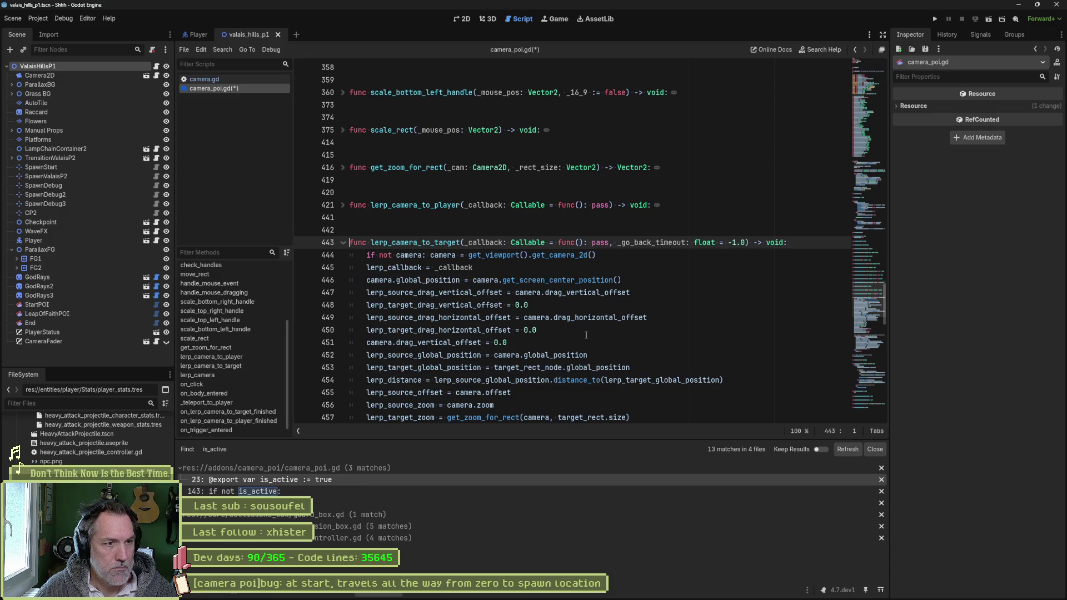
pyautogui.scroll(-4, 586, 335)
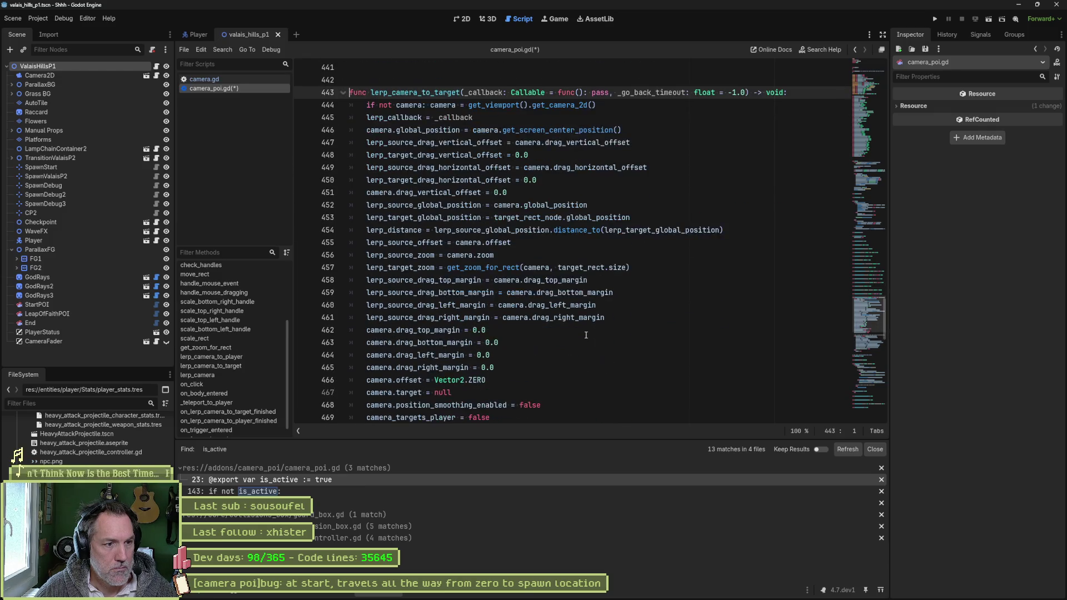
pyautogui.scroll(-2, 586, 335)
pyautogui.scroll(-2, 587, 334)
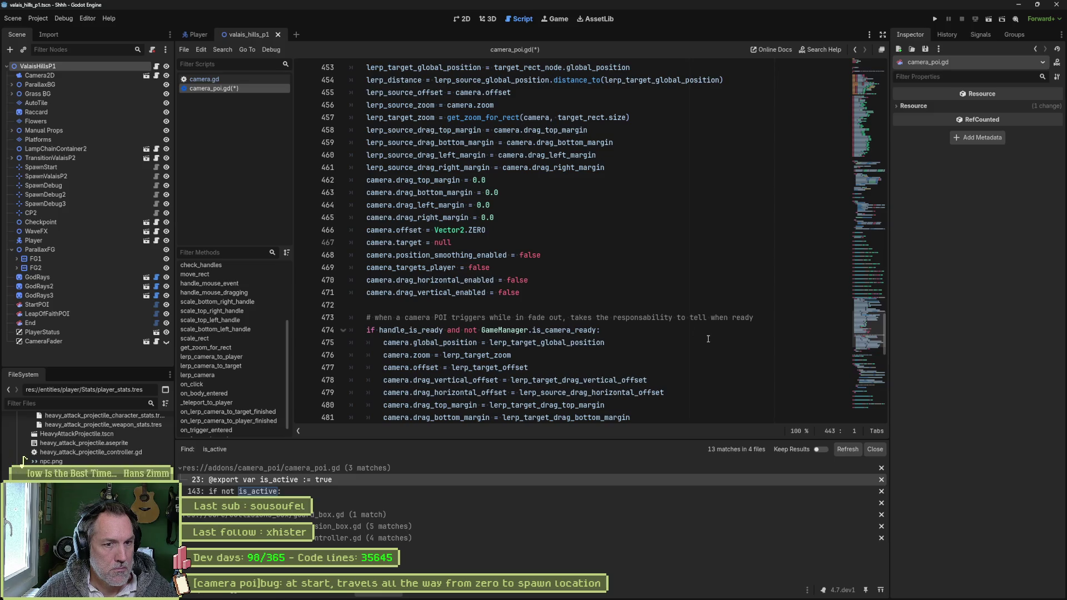
pyautogui.scroll(-4, 708, 339)
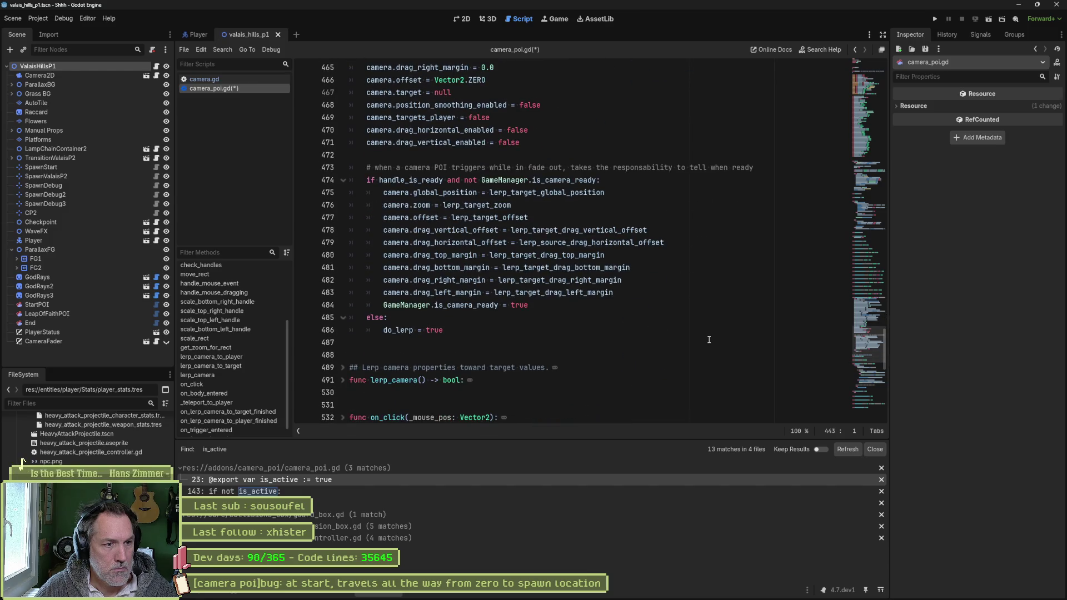
pyautogui.click(414, 332)
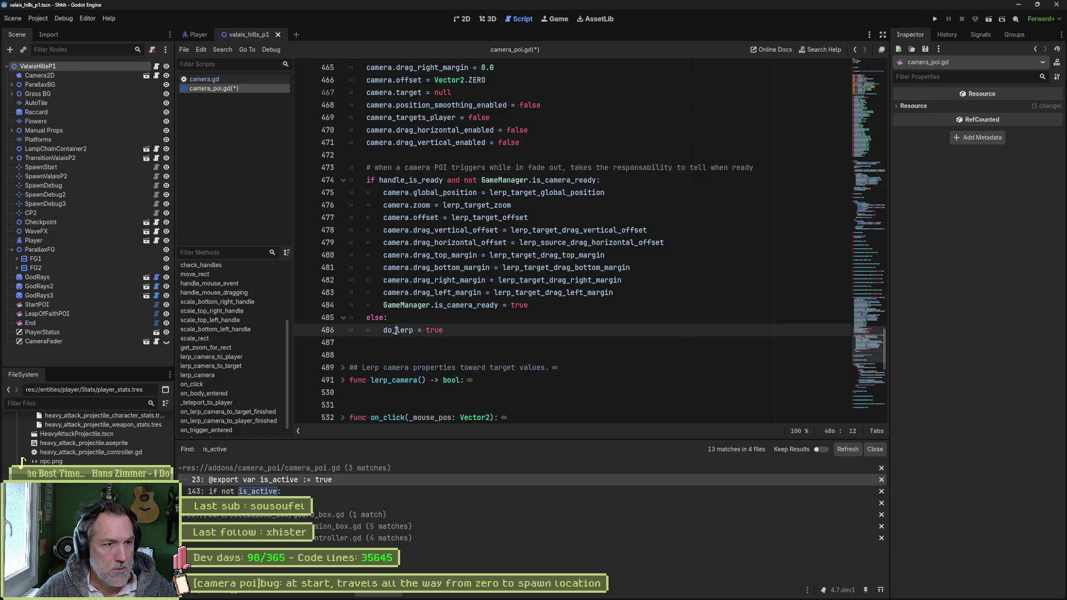
# Unfold lerp_camera and scroll down to its commented block of exact camera values.
pyautogui.click(343, 382)
pyautogui.scroll(-2, 553, 388)
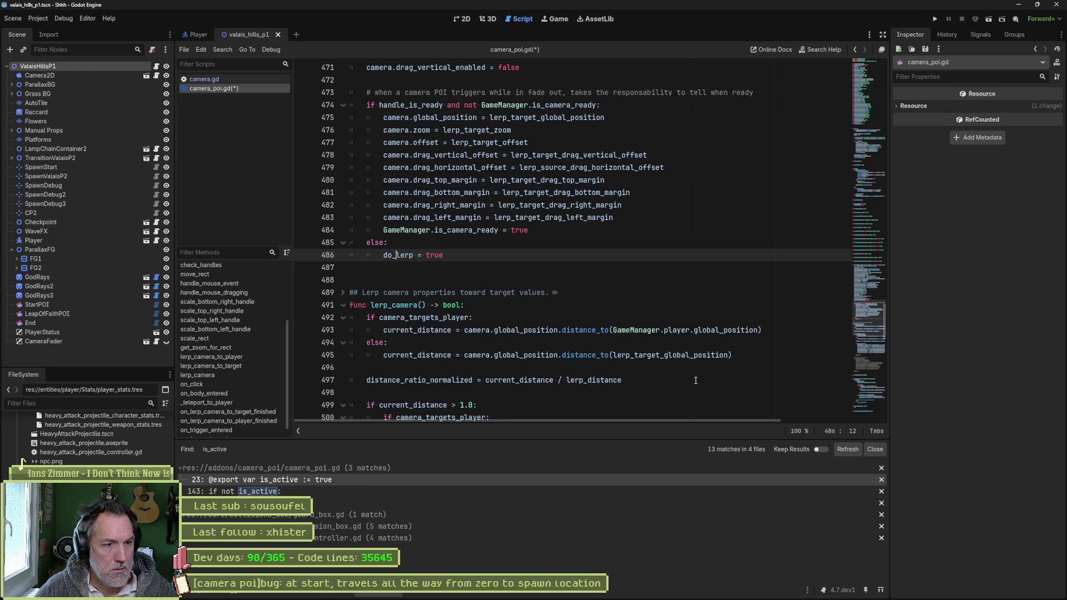
pyautogui.scroll(-2, 695, 379)
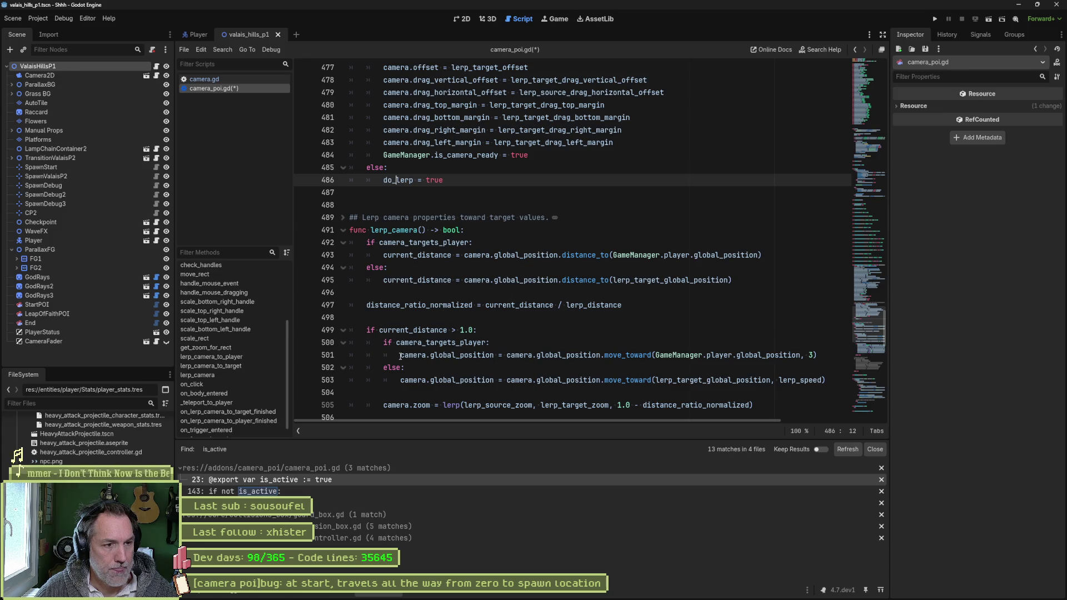
pyautogui.moveTo(400, 357)
pyautogui.moveTo(400, 357)
pyautogui.mouseDown()
pyautogui.moveTo(817, 356)
pyautogui.moveTo(801, 356)
pyautogui.mouseUp()
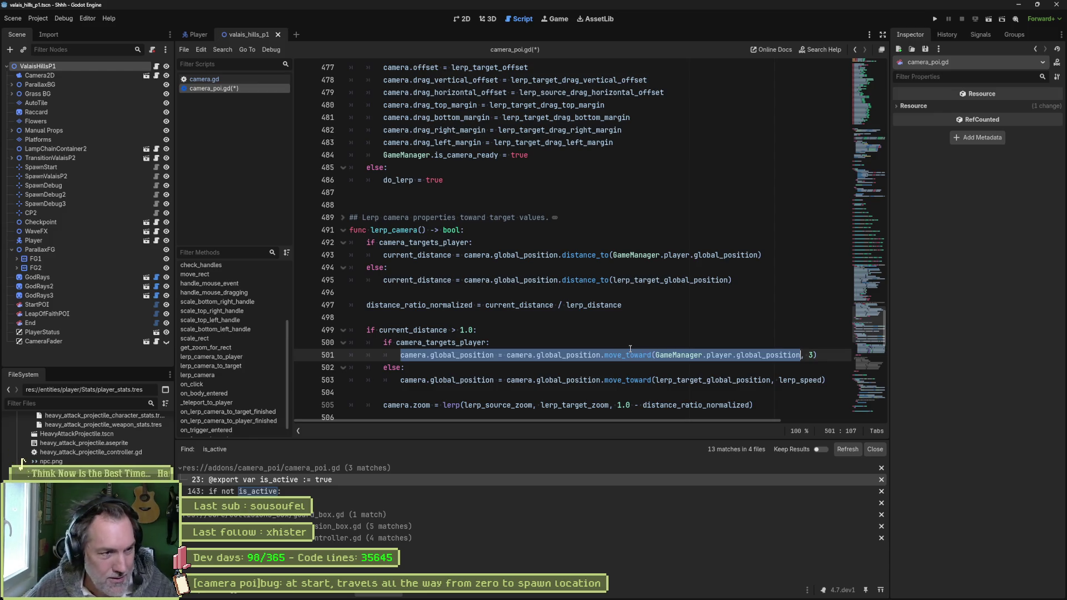
pyautogui.scroll(-4, 576, 323)
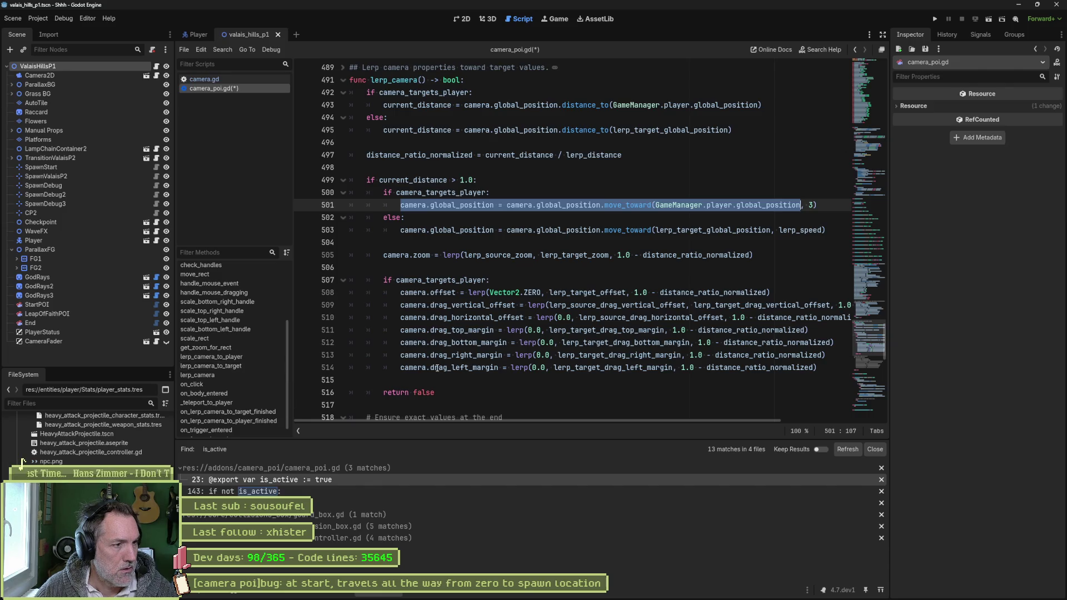
pyautogui.moveTo(437, 368)
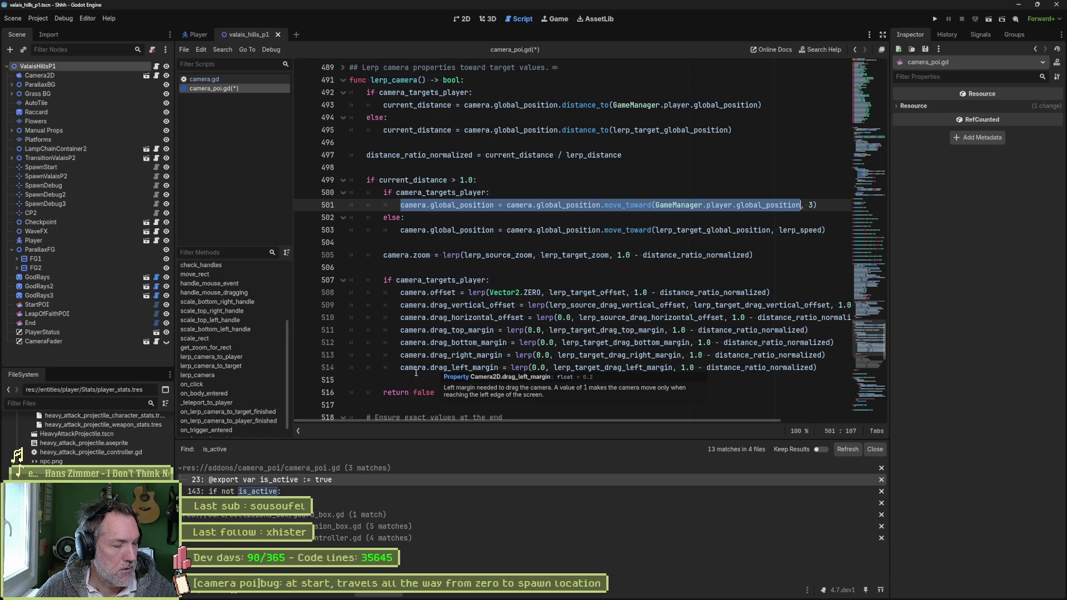
pyautogui.scroll(-1, 235, 364)
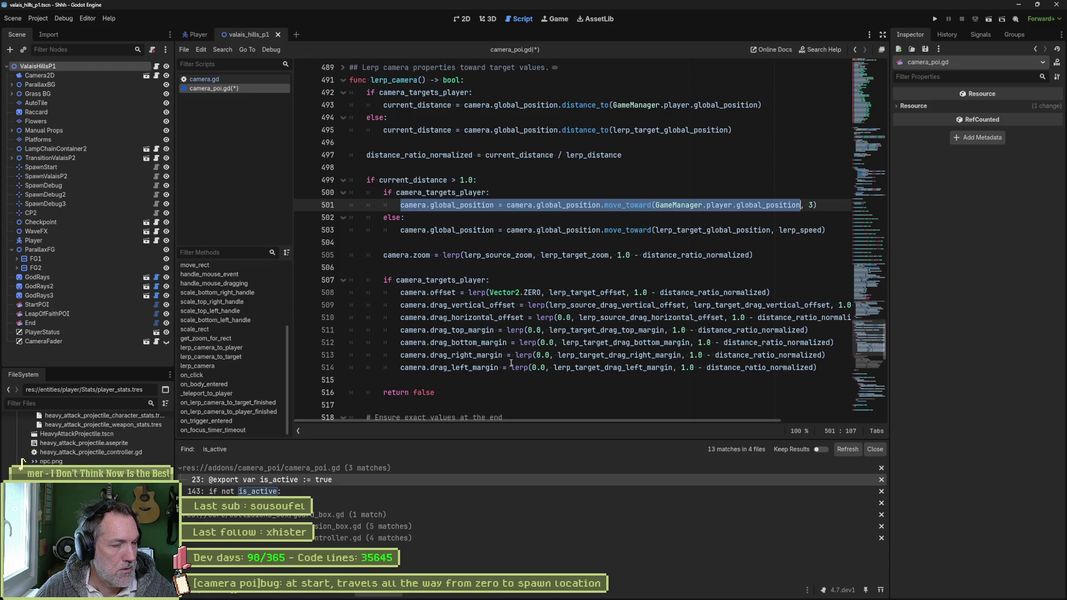
pyautogui.moveTo(508, 364)
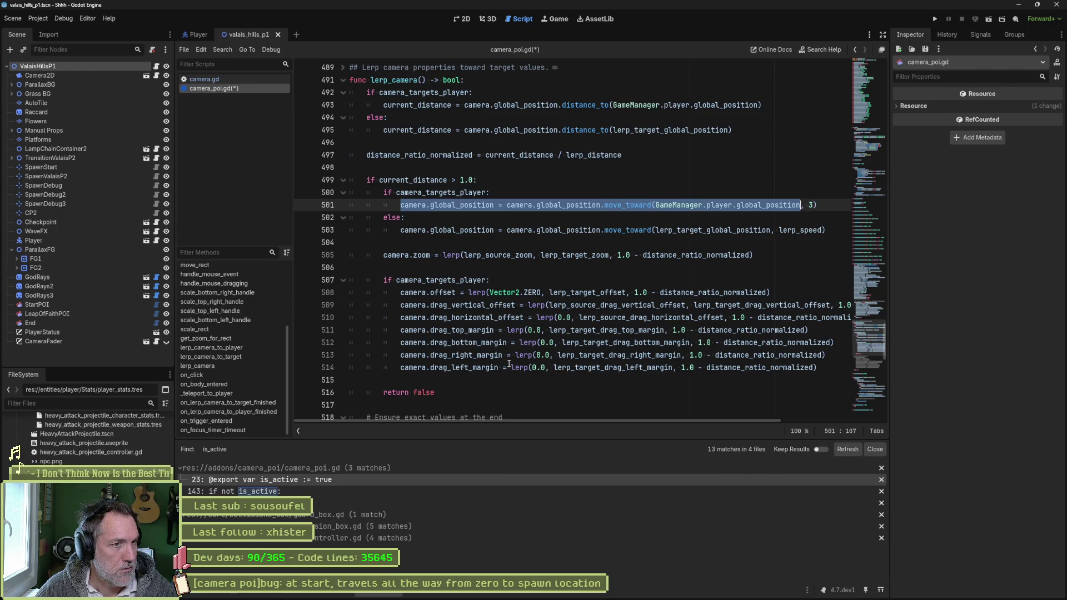
pyautogui.scroll(-2, 508, 364)
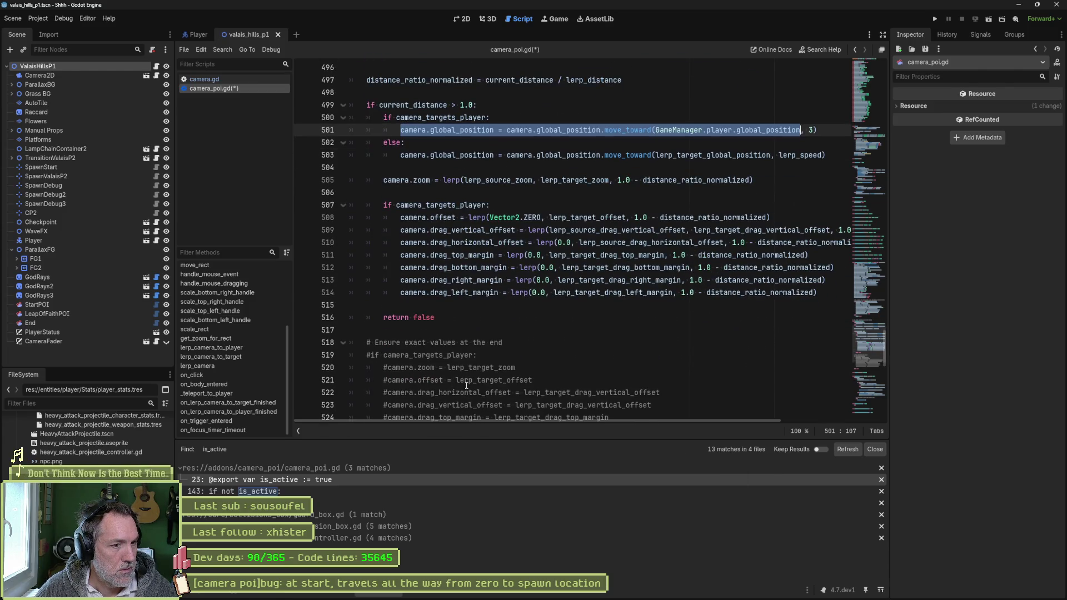
pyautogui.scroll(-2, 466, 384)
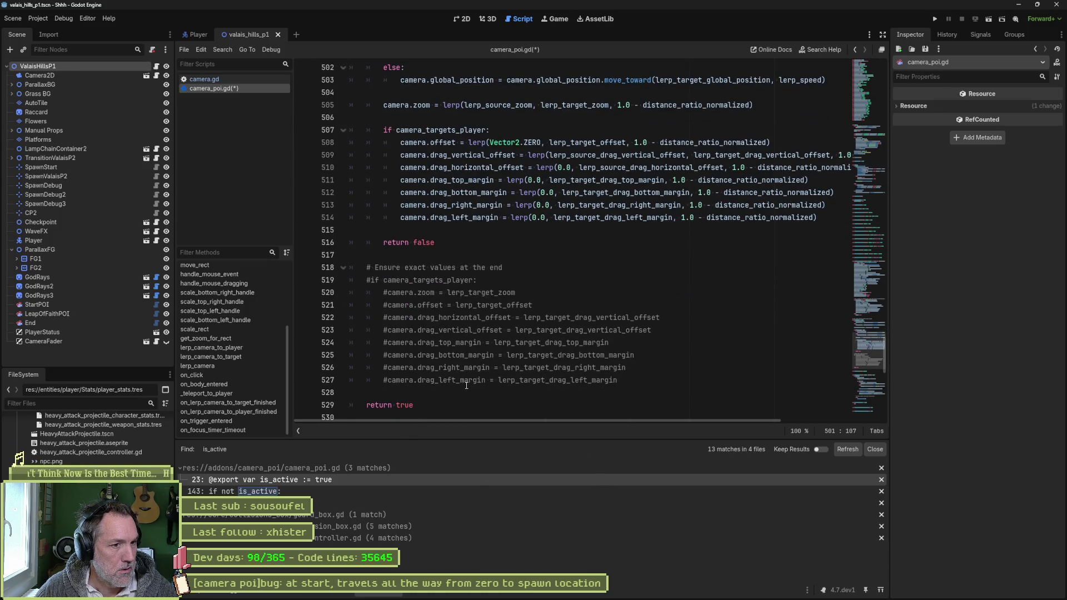
pyautogui.click(615, 380)
# Replace pass in _teleport_to_player with commented lines 519–527, outdented and uncommented.
pyautogui.moveTo(615, 380); pyautogui.dragTo(508, 281)
pyautogui.hotkey('ctrl', 'c')
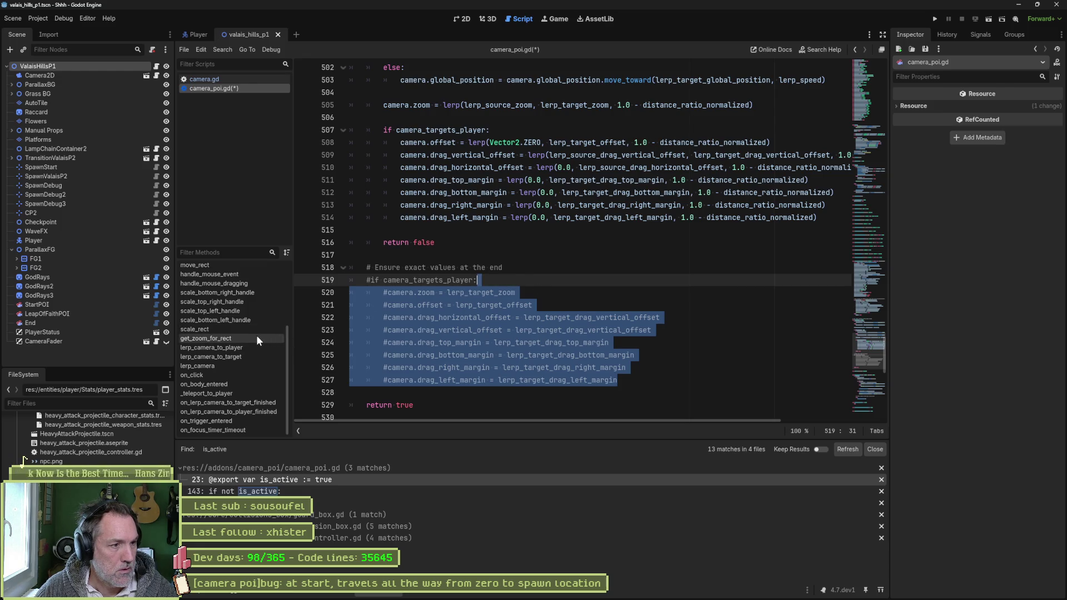
pyautogui.click(227, 393)
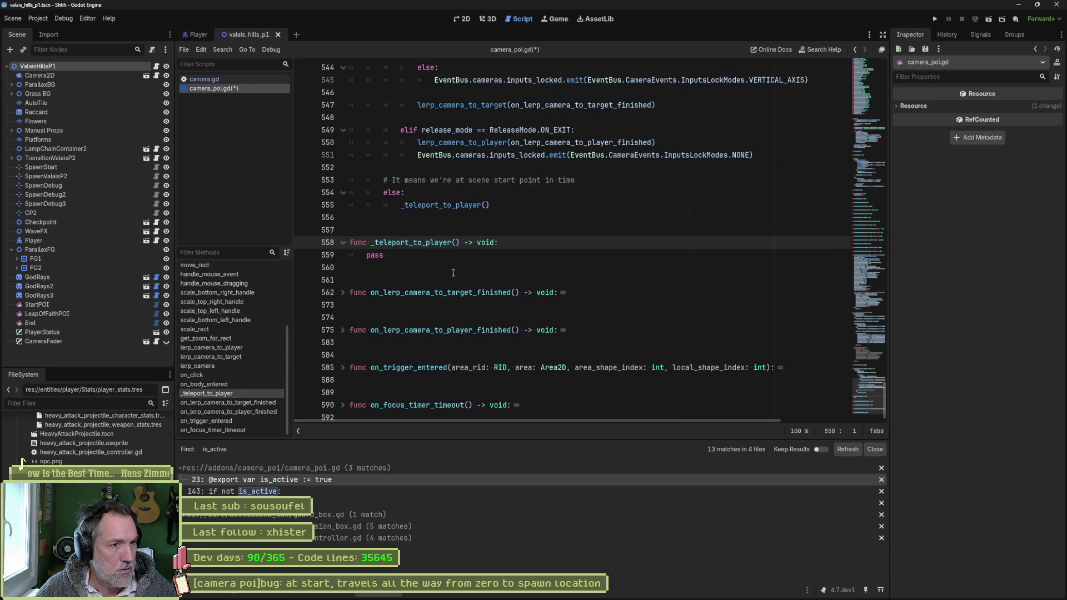
pyautogui.click(424, 257)
pyautogui.press('BackSpace')
pyautogui.press('BackSpace')
pyautogui.press('BackSpace')
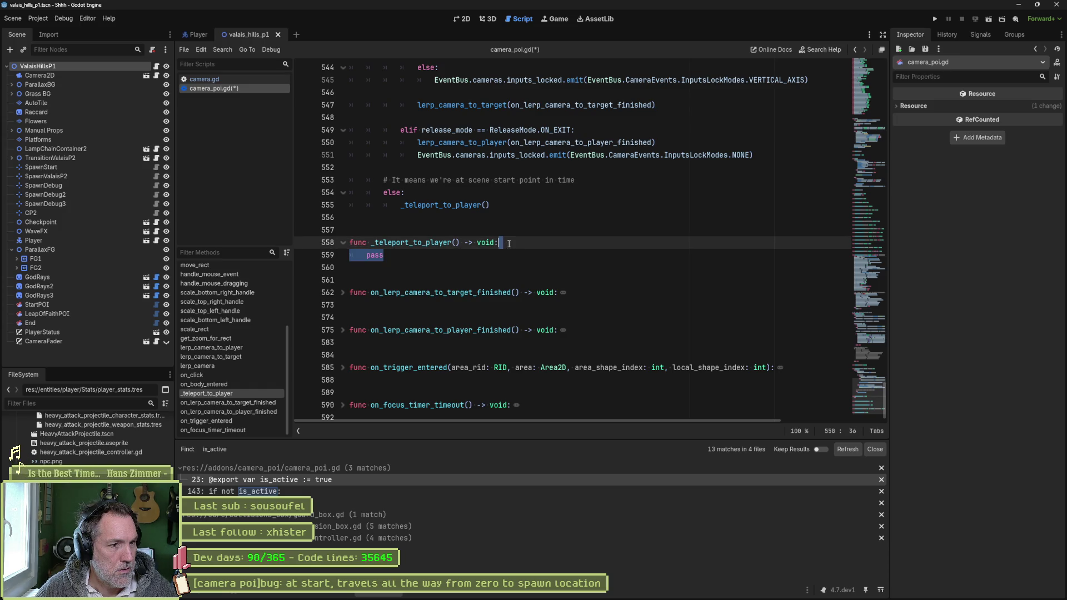
pyautogui.hotkey('ctrl', 'v')
pyautogui.moveTo(474, 255); pyautogui.dragTo(473, 342)
pyautogui.hotkey('shift', 'Tab')
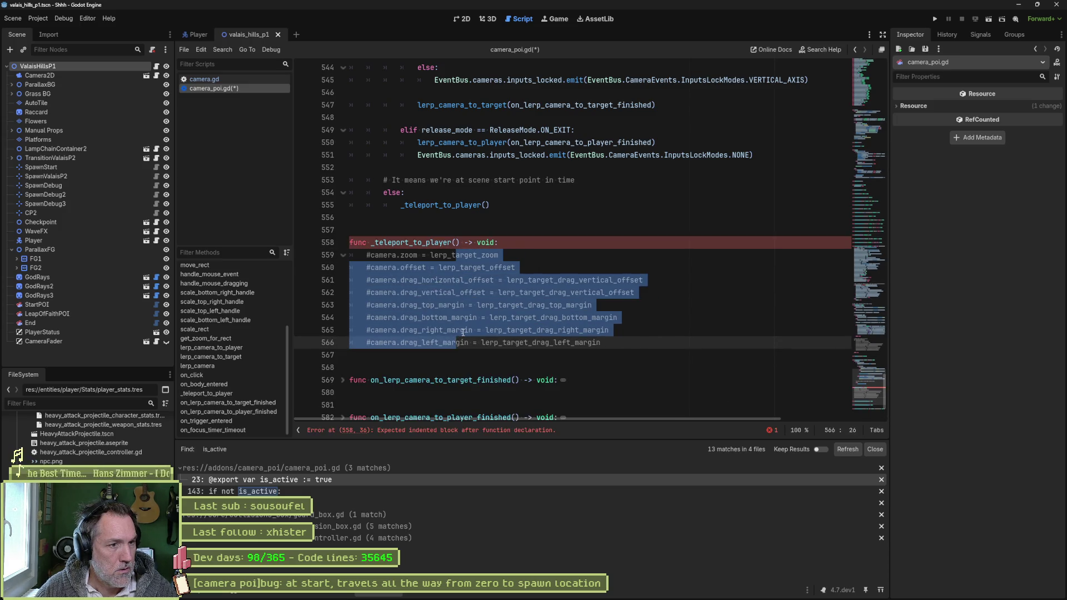
pyautogui.hotkey('ctrl', 'k')
pyautogui.click(534, 257)
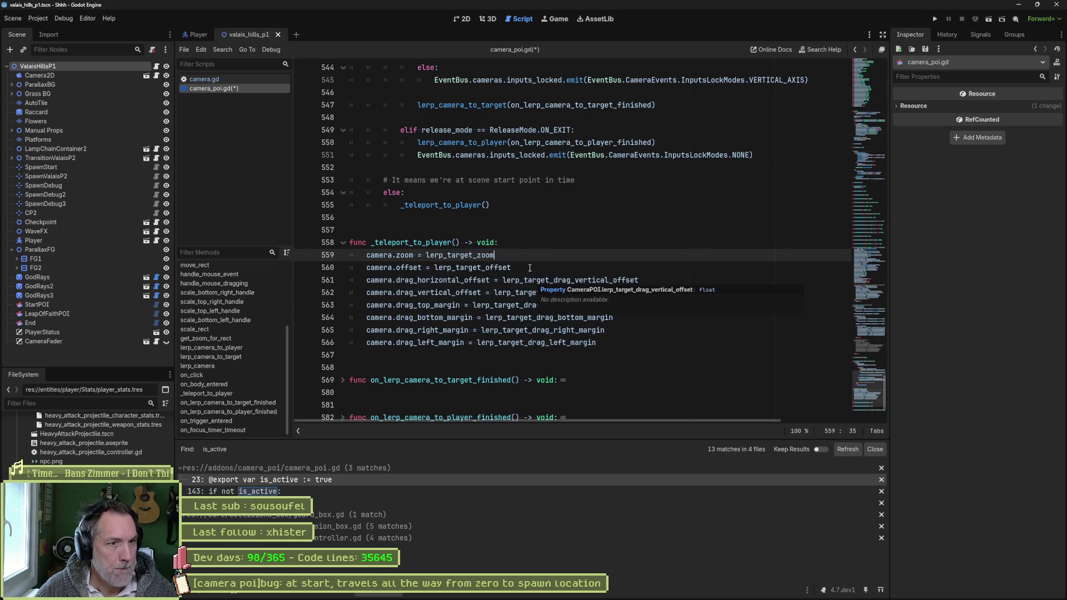
pyautogui.scroll(-3, 548, 245)
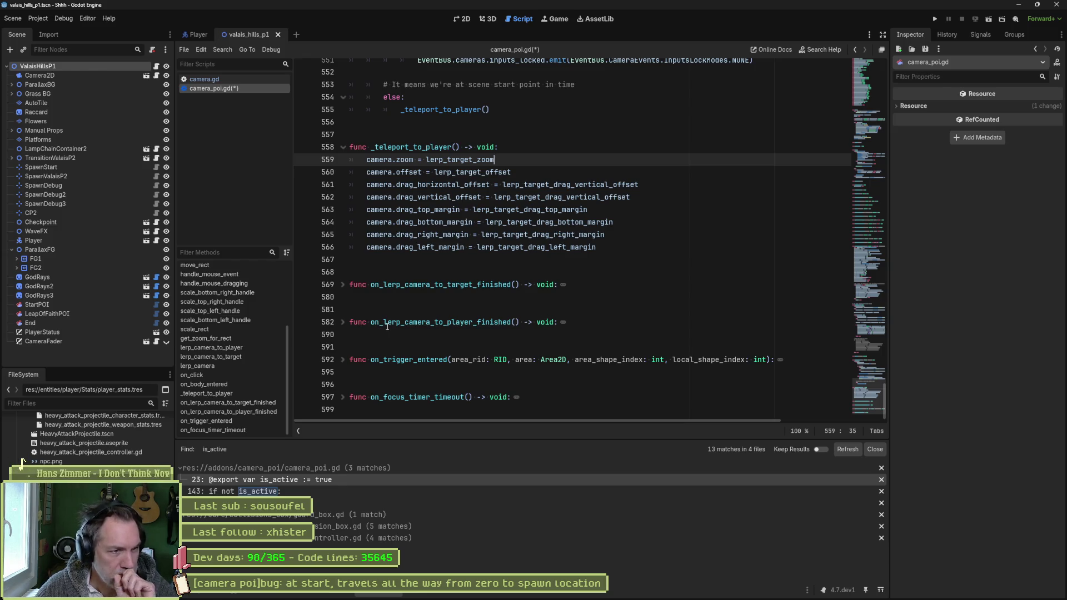
pyautogui.click(343, 322)
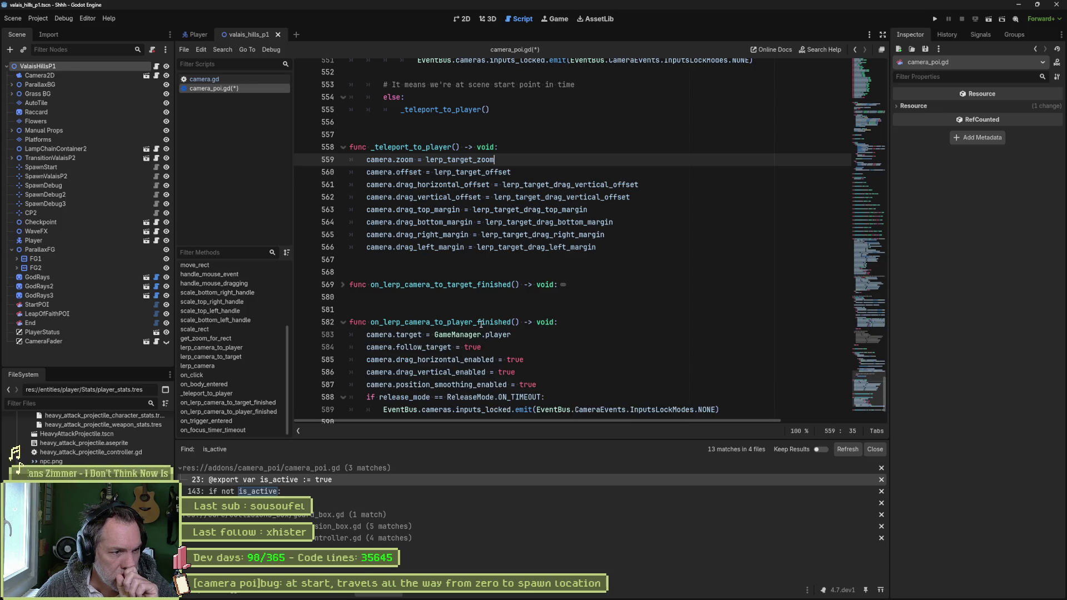
pyautogui.scroll(-1, 482, 324)
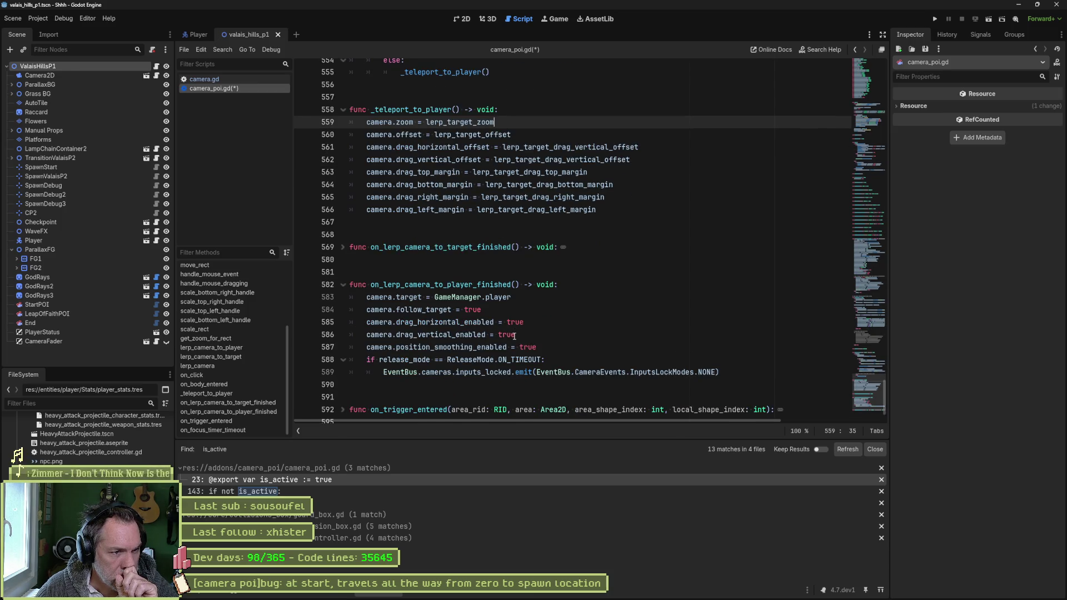
pyautogui.click(542, 348)
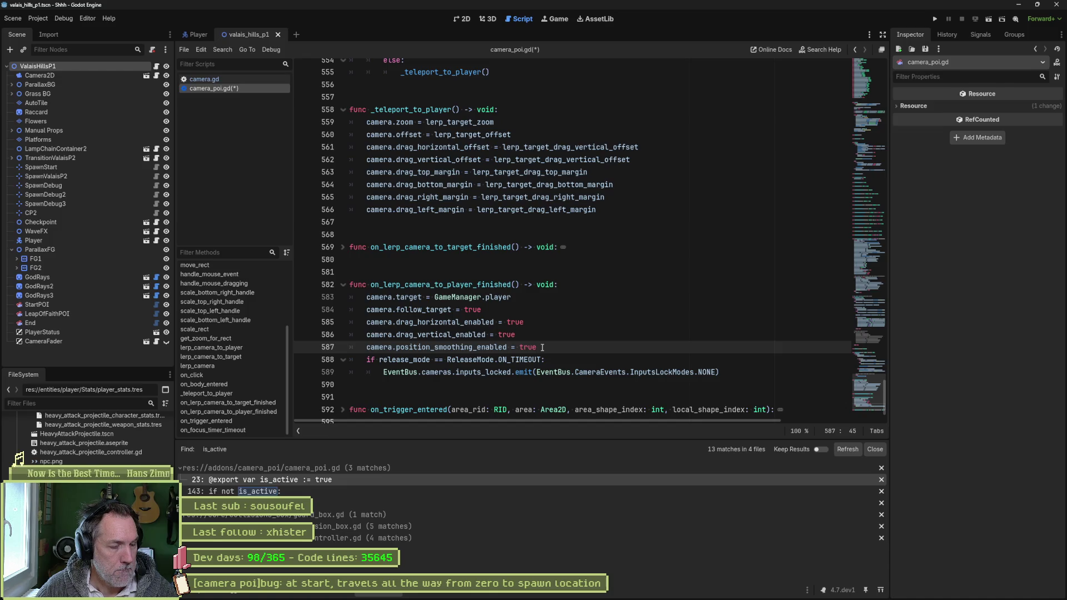
pyautogui.doubleClick(469, 285)
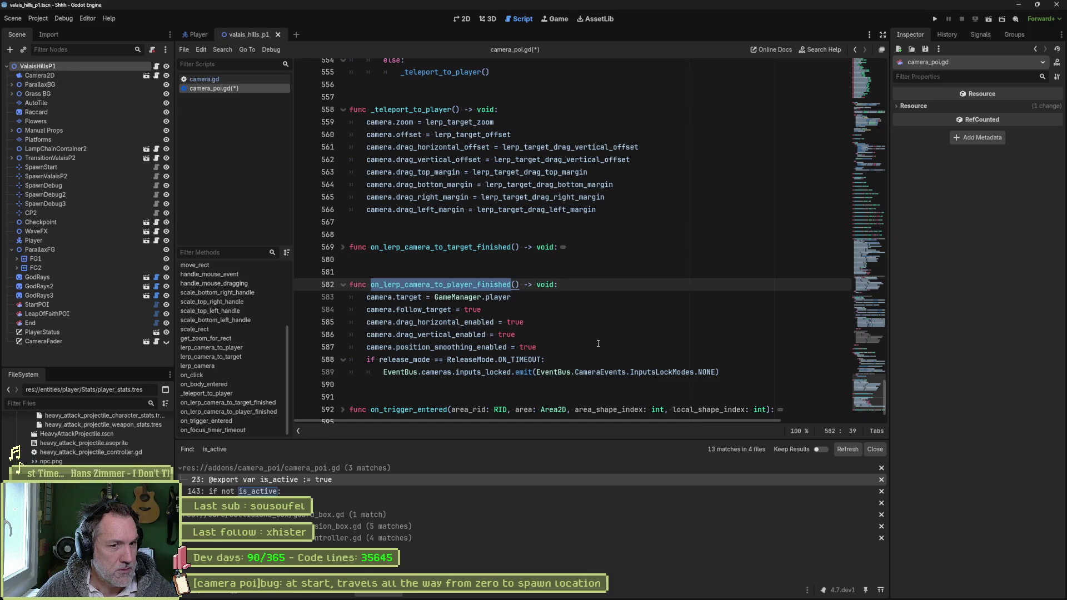
pyautogui.click(508, 297)
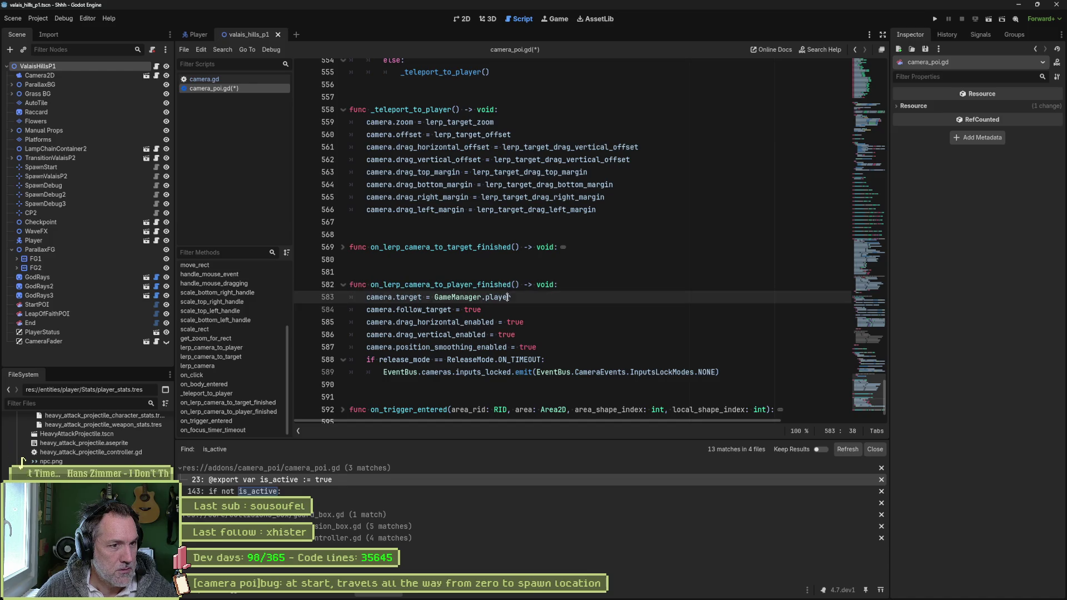
pyautogui.click(554, 347)
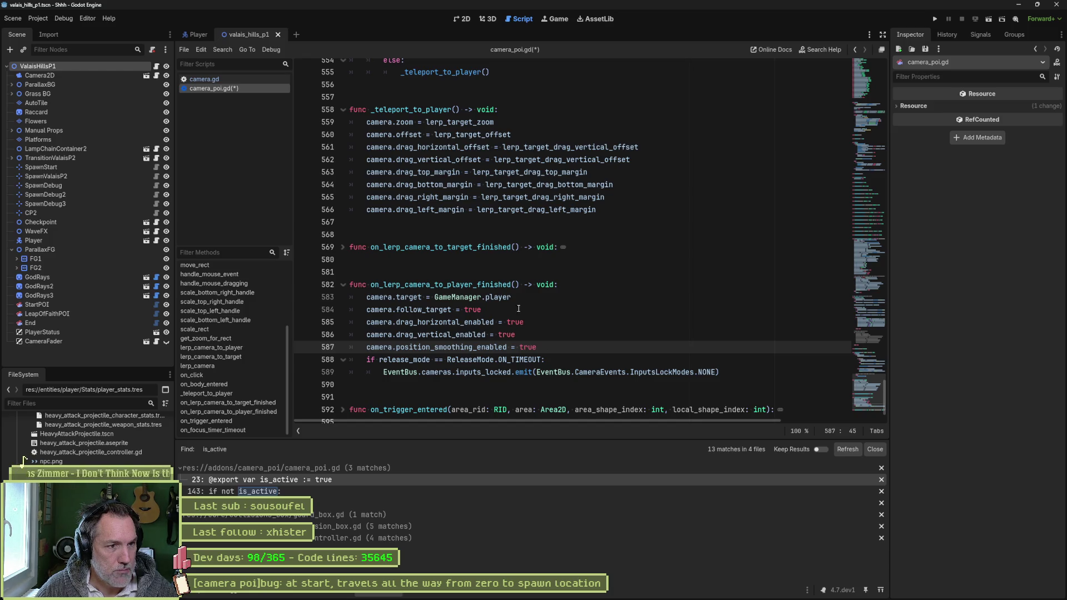
pyautogui.click(344, 247)
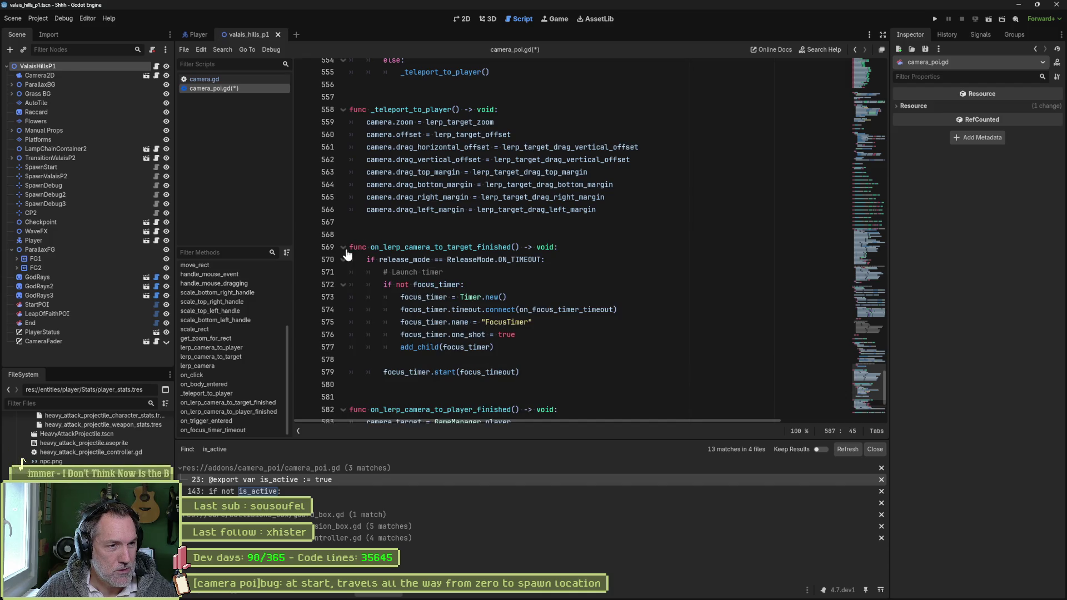
pyautogui.click(344, 249)
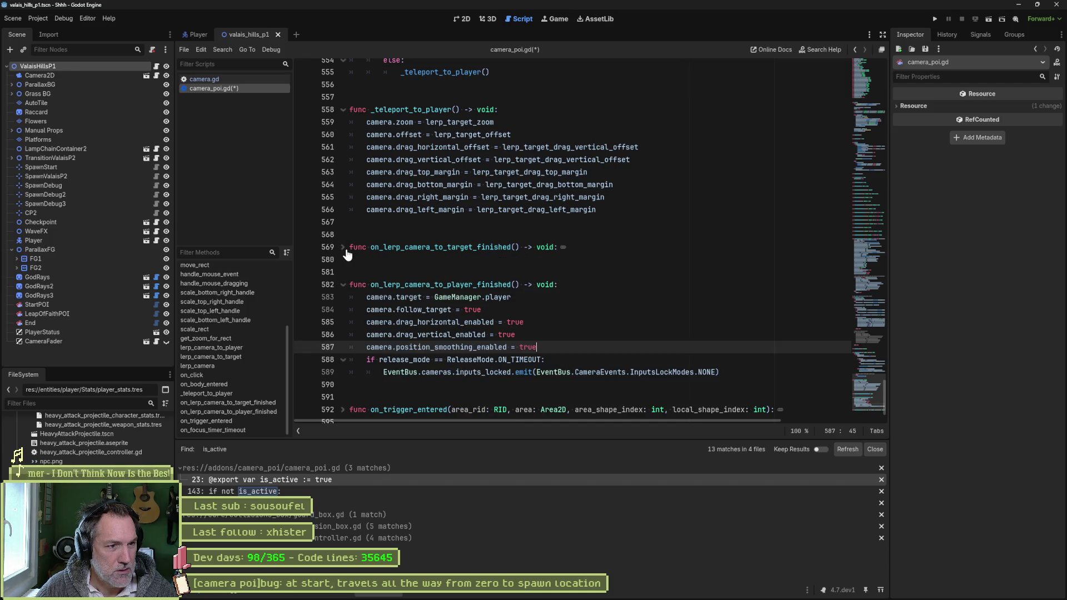
pyautogui.click(344, 287)
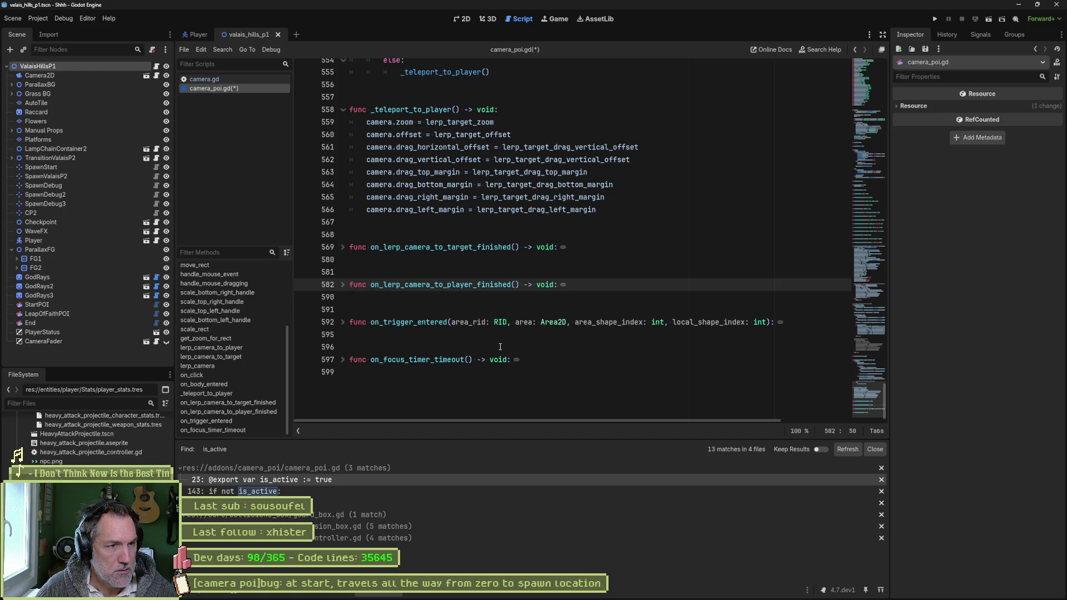
pyautogui.scroll(3, 501, 346)
pyautogui.scroll(2, 500, 346)
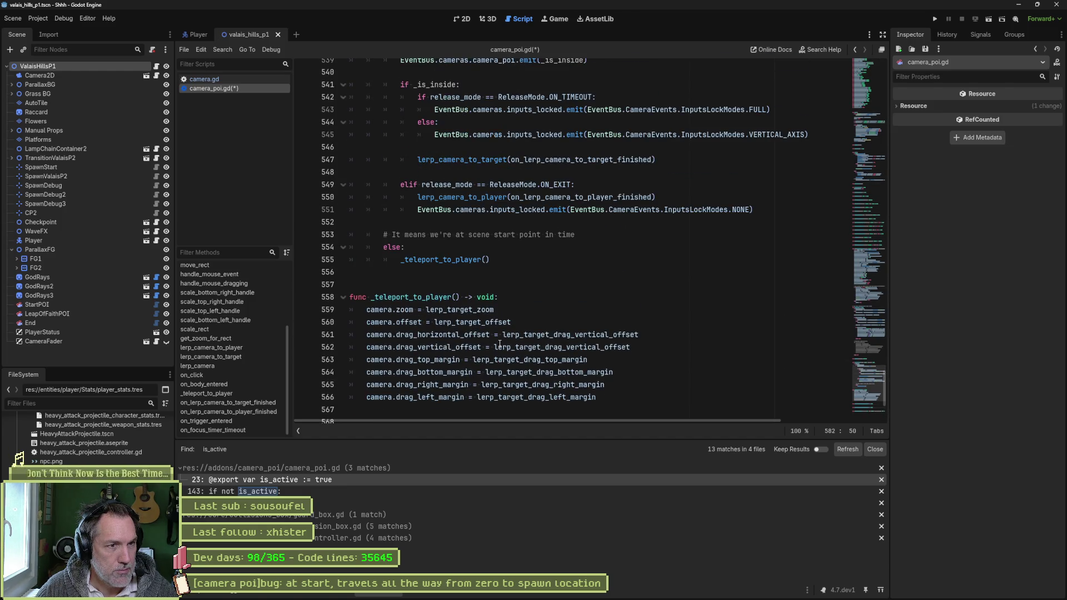
pyautogui.scroll(2, 499, 341)
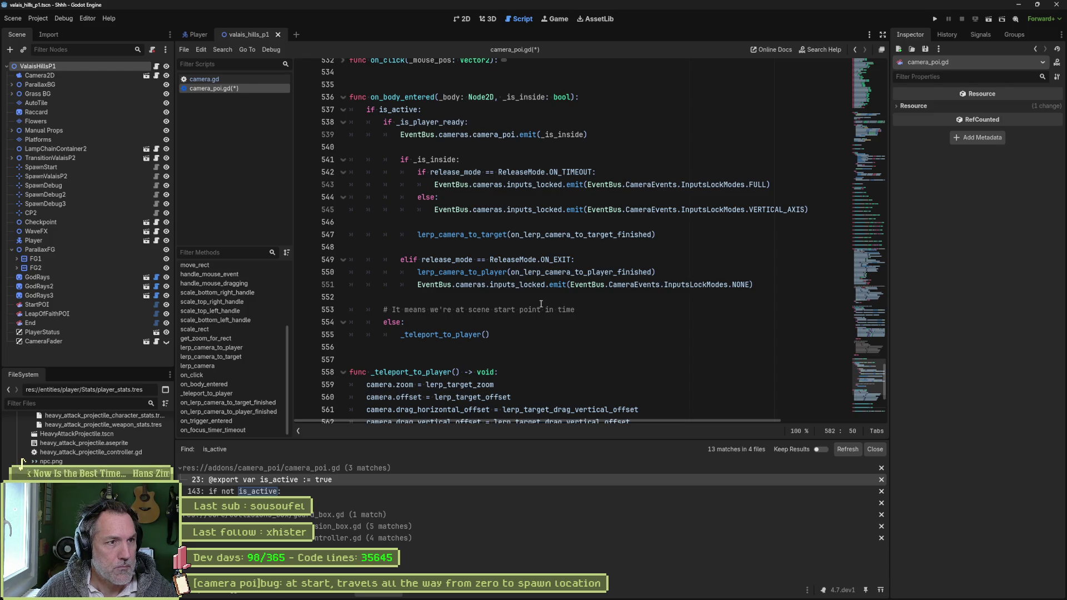
pyautogui.scroll(1, 541, 304)
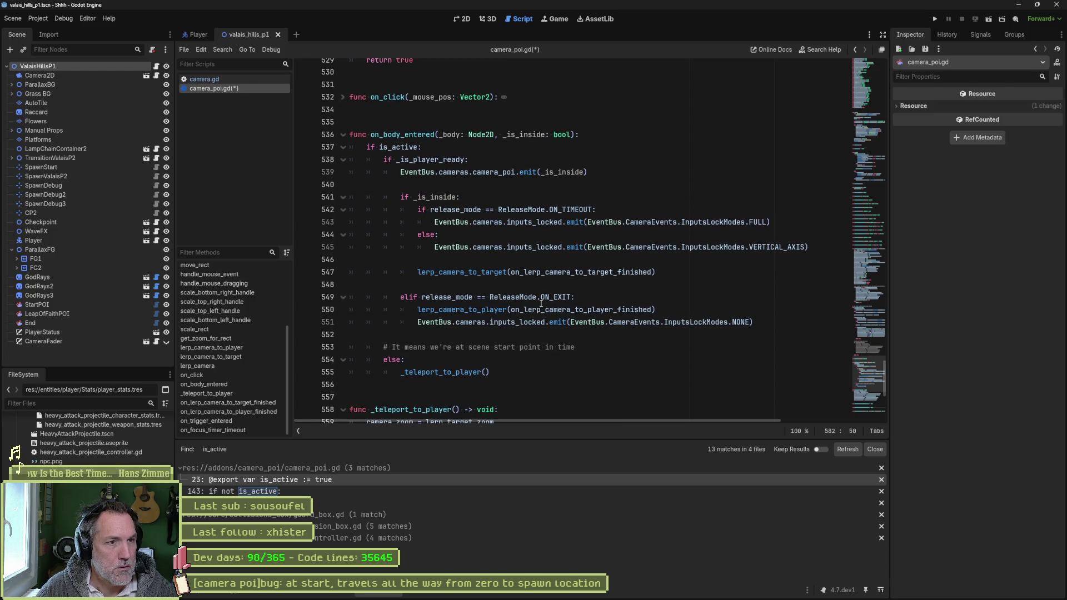
pyautogui.scroll(4, 541, 304)
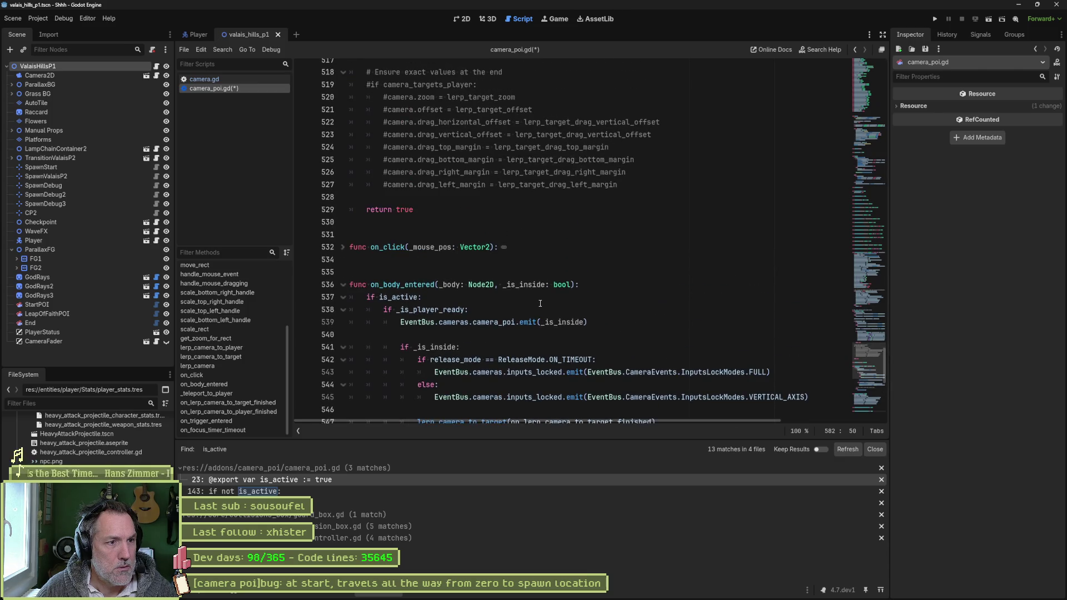
pyautogui.scroll(5, 540, 303)
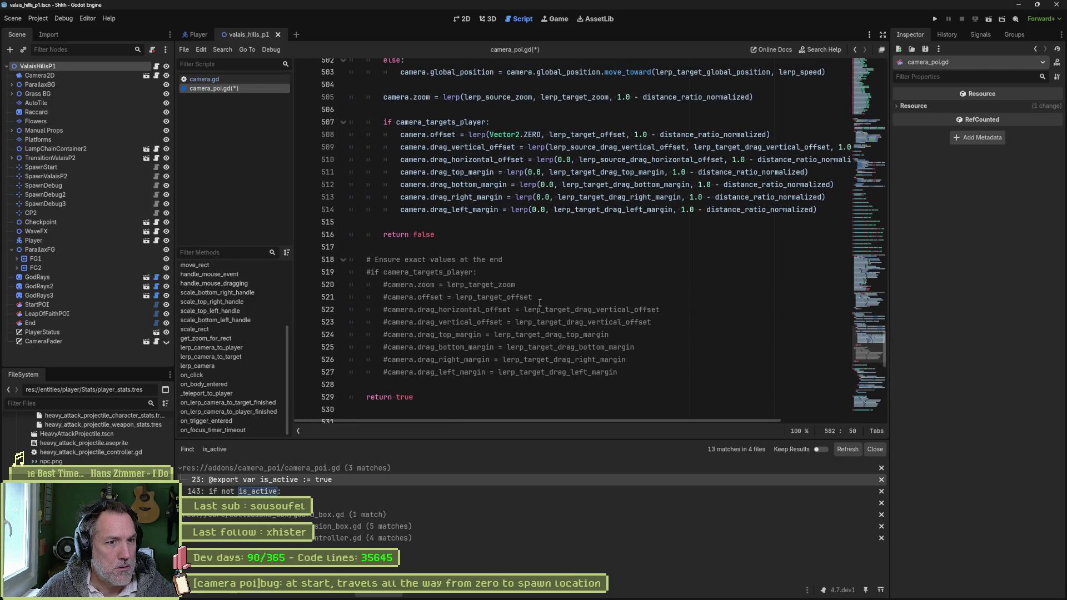
pyautogui.scroll(2, 540, 303)
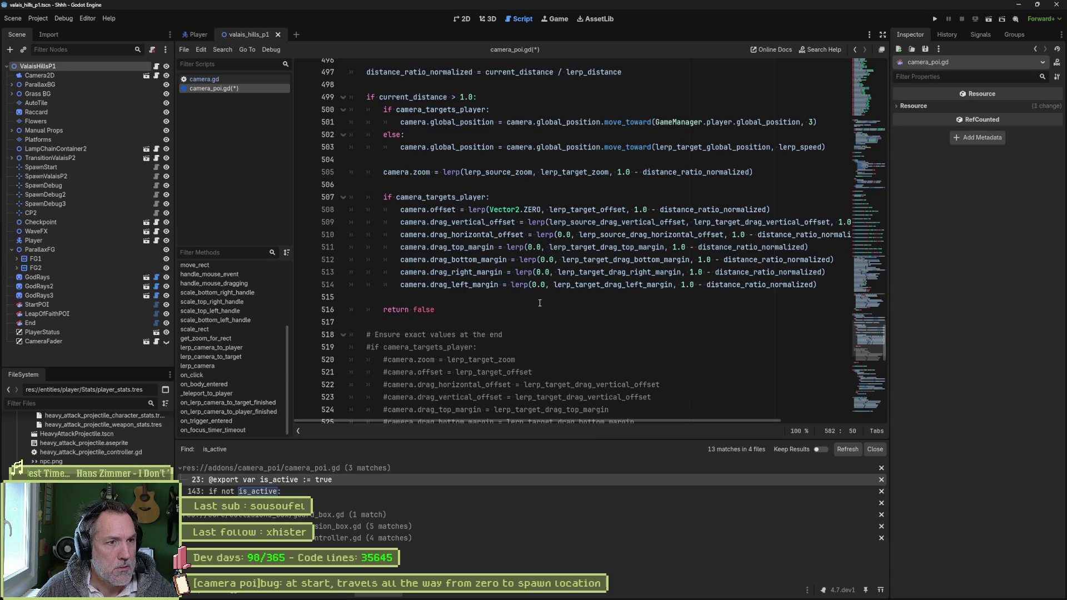
pyautogui.scroll(2, 540, 303)
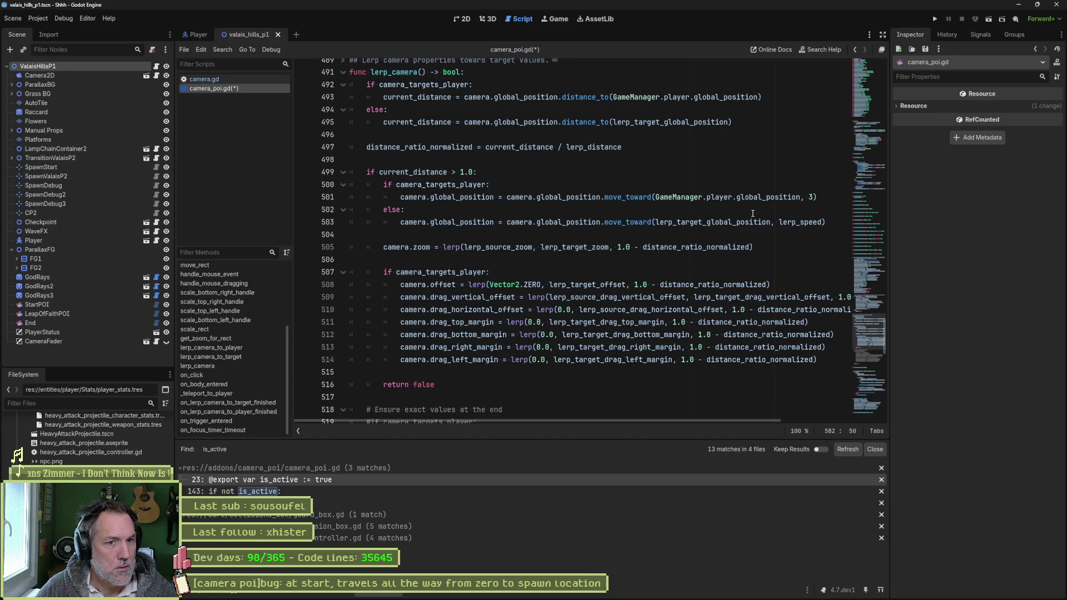
pyautogui.click(818, 197)
pyautogui.scroll(-10, 791, 203)
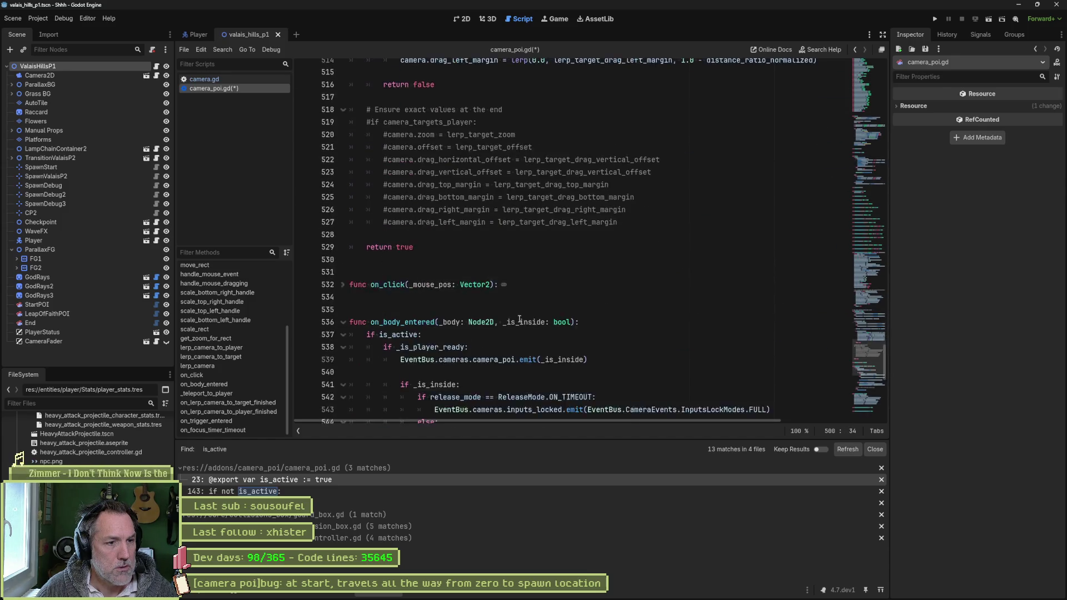
pyautogui.scroll(-6, 524, 313)
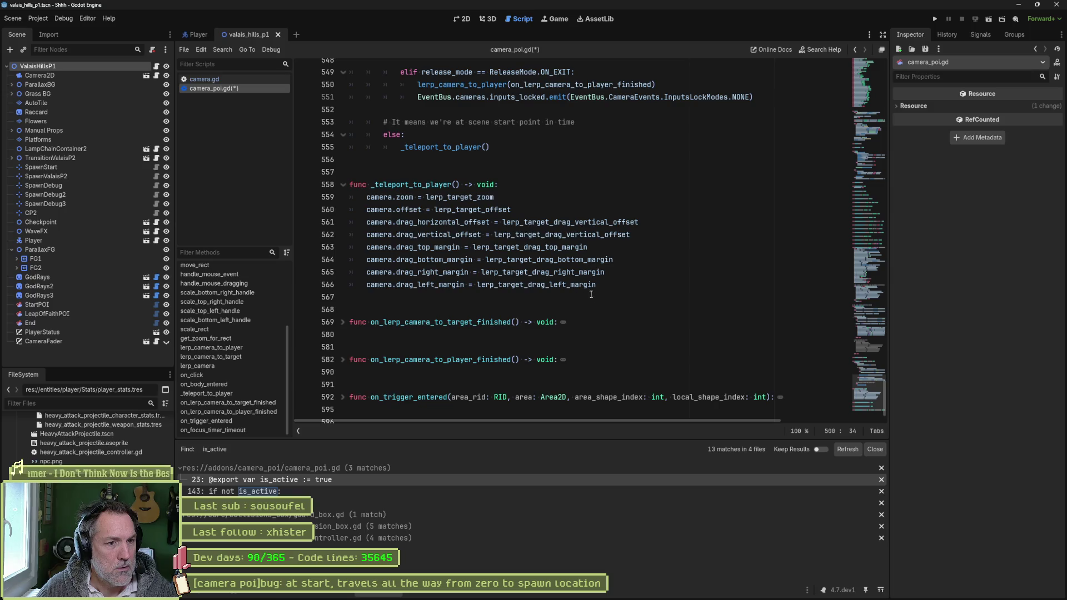
pyautogui.click(527, 185)
# Paste the camera position line atop _teleport_to_player, trimmed to 'camera.global_position = camera.global_position'.
pyautogui.press('Return')
pyautogui.write('camera.global_position = camera.global_position.move_toward(GameManager.player.global_position, 3)')
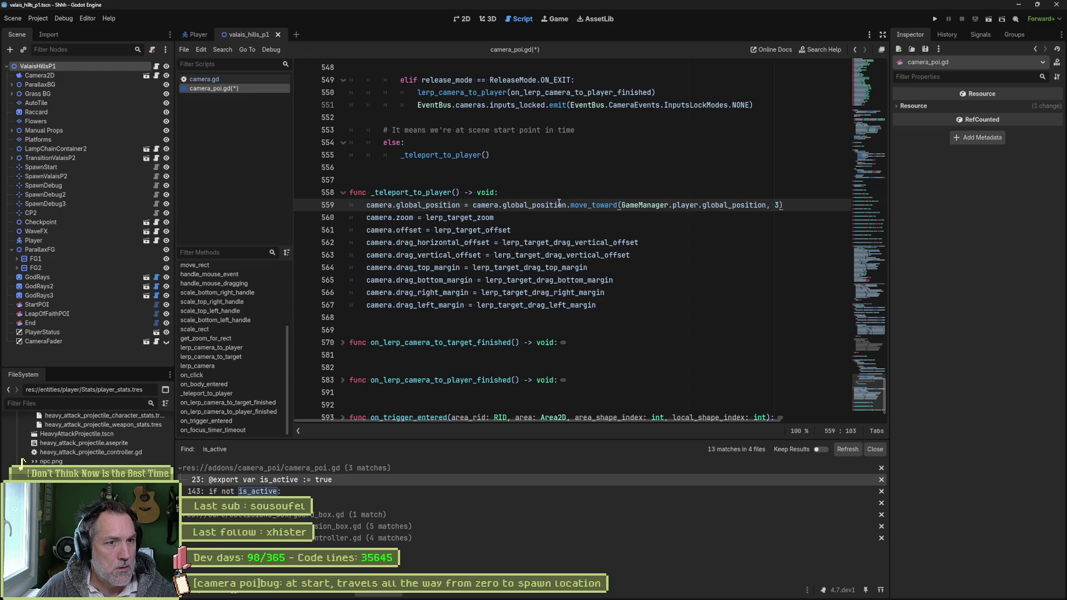
pyautogui.moveTo(566, 205); pyautogui.dragTo(783, 205)
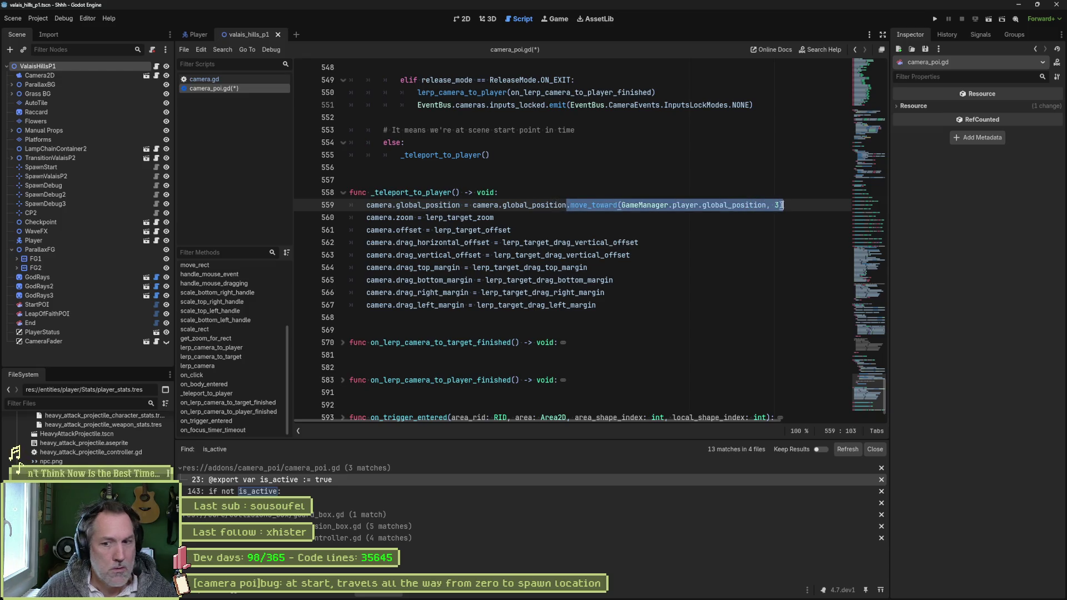
pyautogui.press('BackSpace')
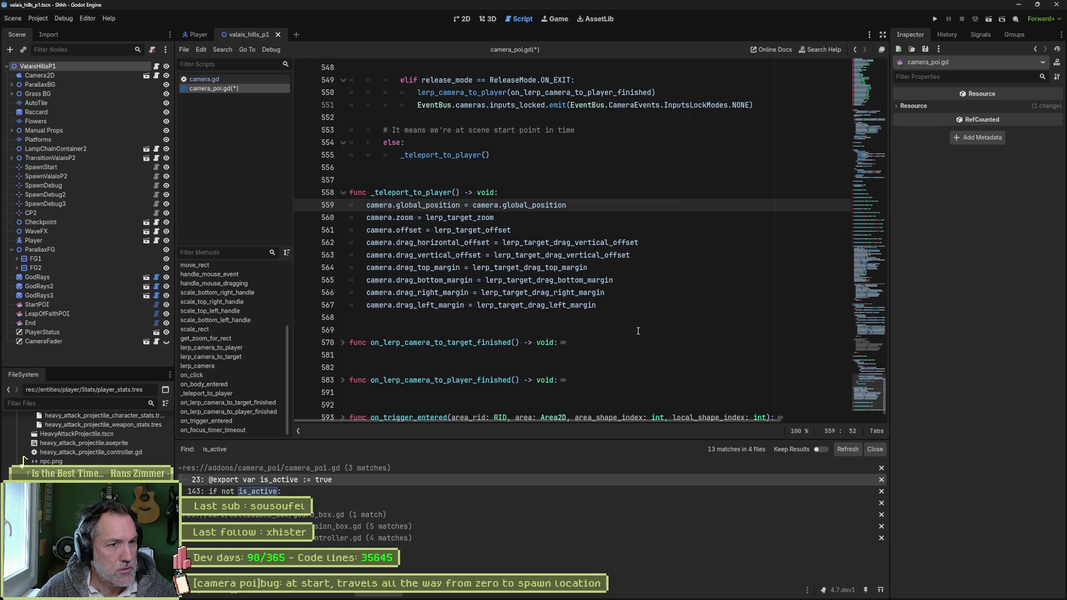
pyautogui.doubleClick(560, 242)
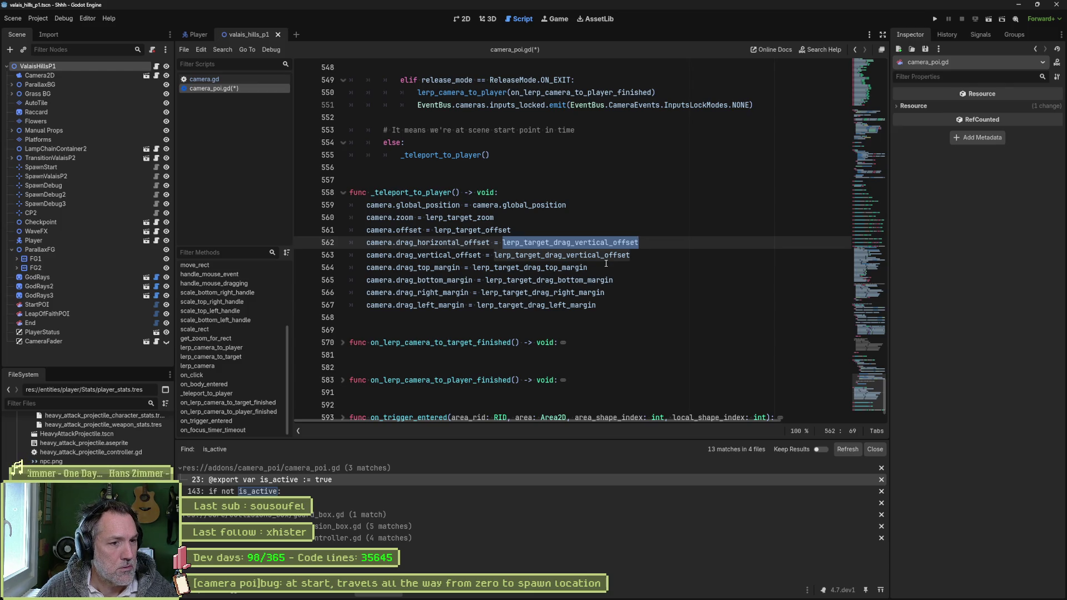
pyautogui.moveTo(866, 342); pyautogui.dragTo(861, 125)
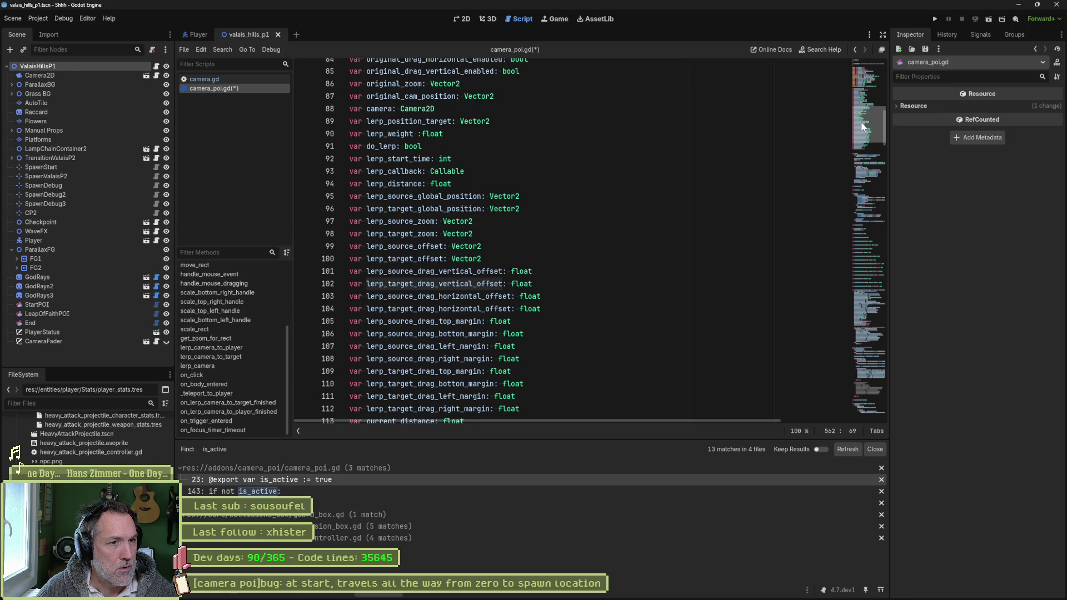
# Copy line 453's 'lerp_target_global_position = target_rect_node.global_position' into _teleport_to_player's start.
pyautogui.doubleClick(478, 209)
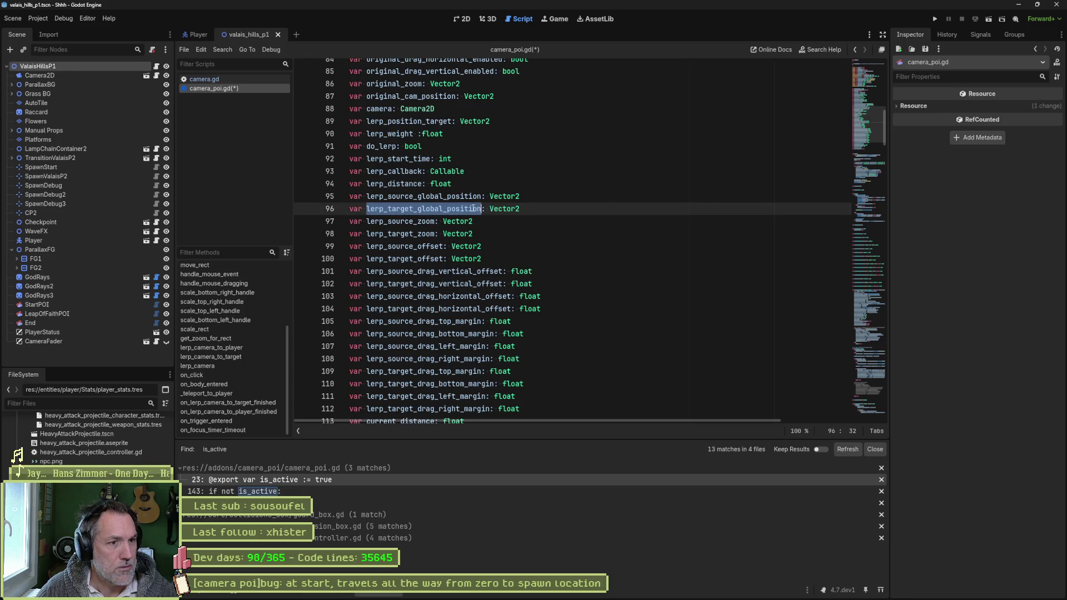
pyautogui.hotkey('ctrl', 'shift', 'f')
pyautogui.press('Return')
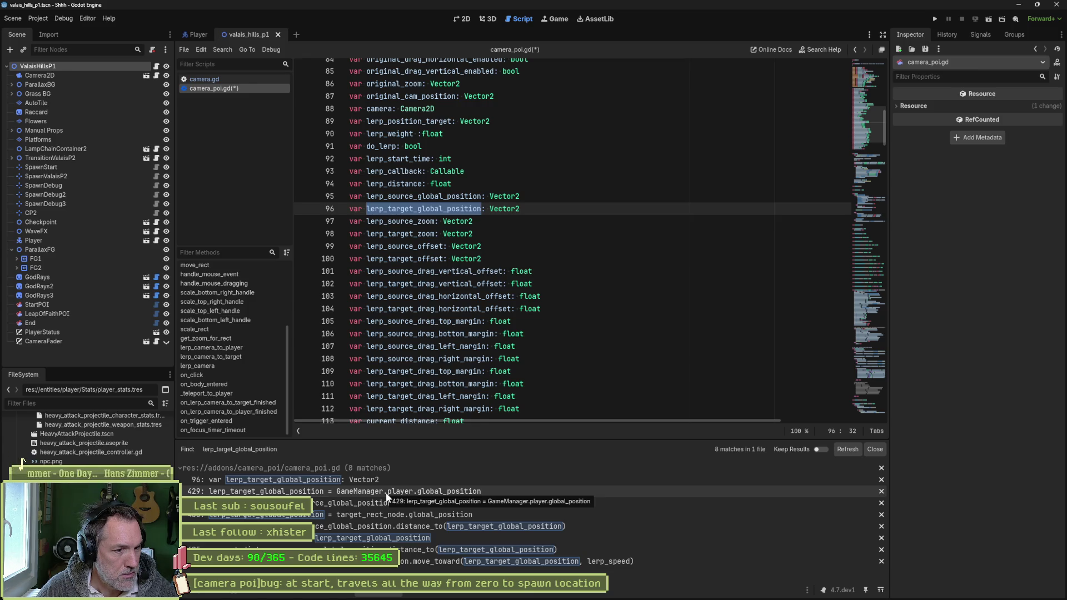
pyautogui.click(540, 518)
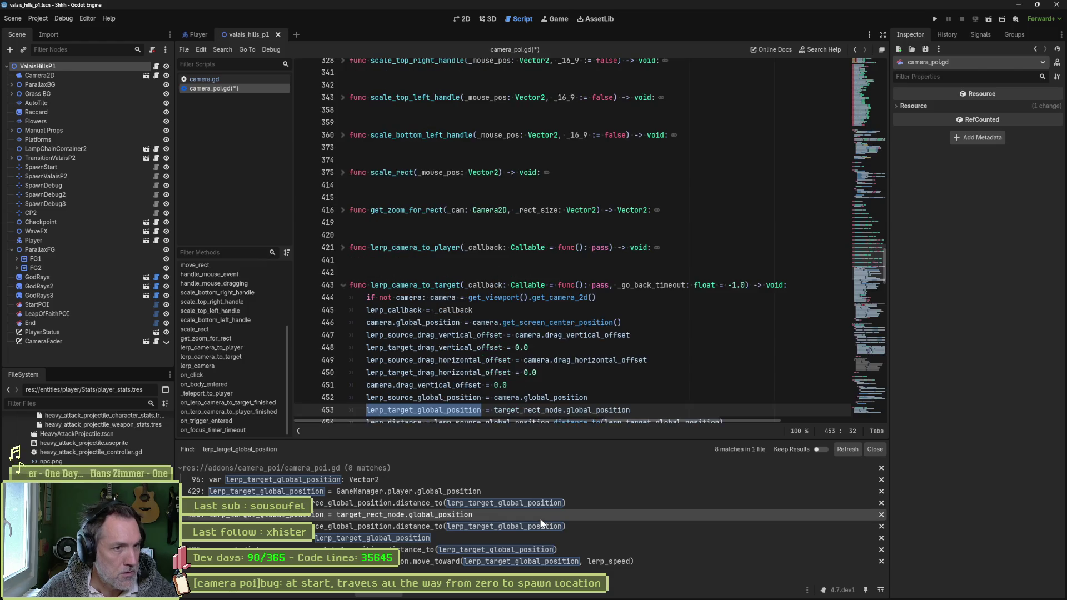
pyautogui.scroll(-2, 640, 403)
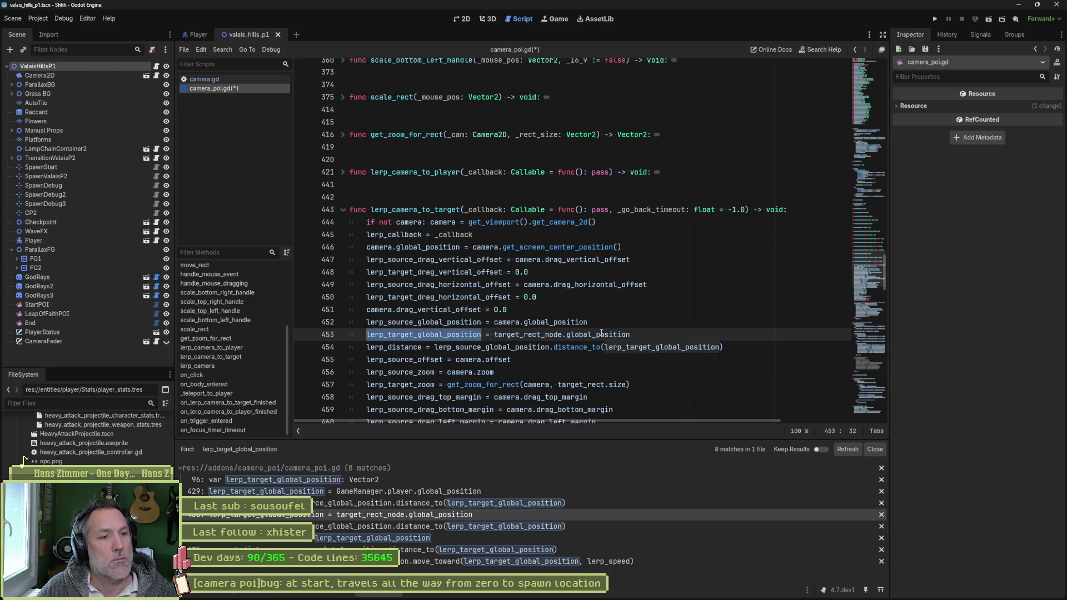
pyautogui.moveTo(589, 329)
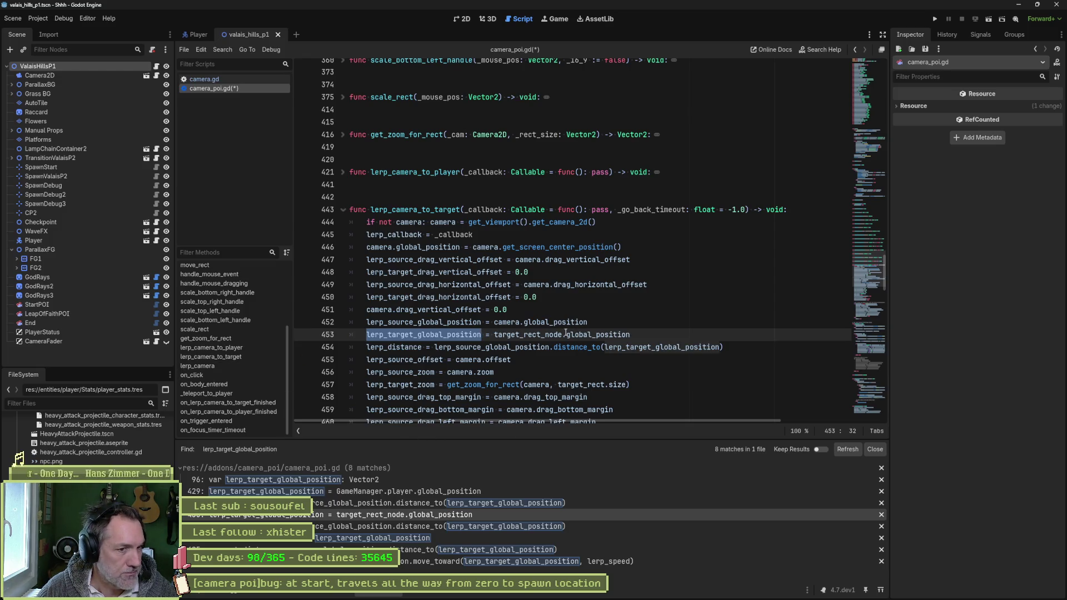
pyautogui.click(642, 332)
pyautogui.hotkey('shift', 'Up')
pyautogui.hotkey('ctrl', 'c')
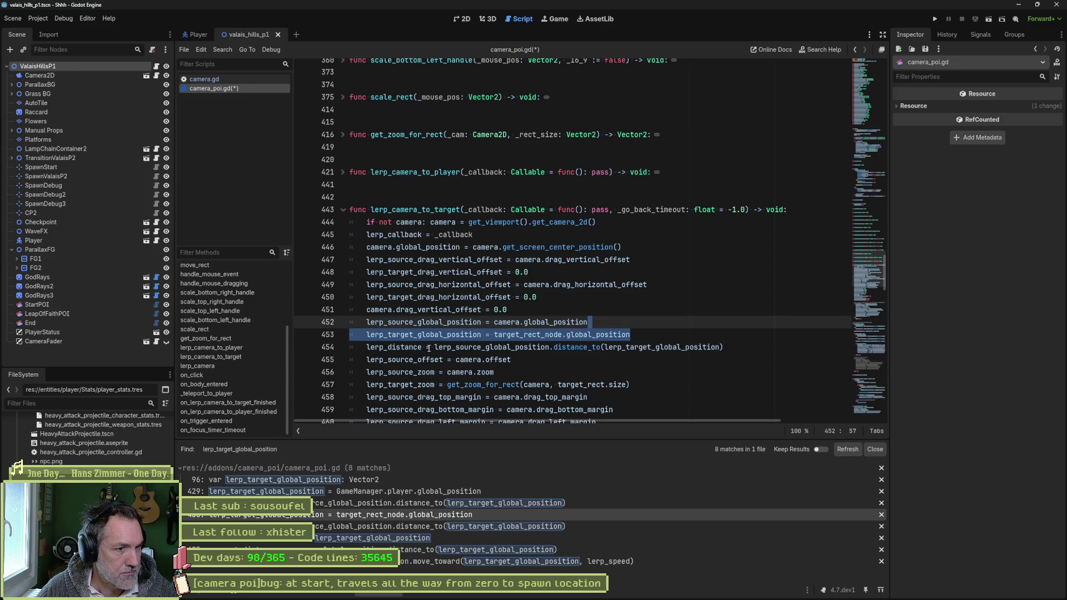
pyautogui.click(238, 392)
pyautogui.press('End')
pyautogui.hotkey('ctrl', 'v')
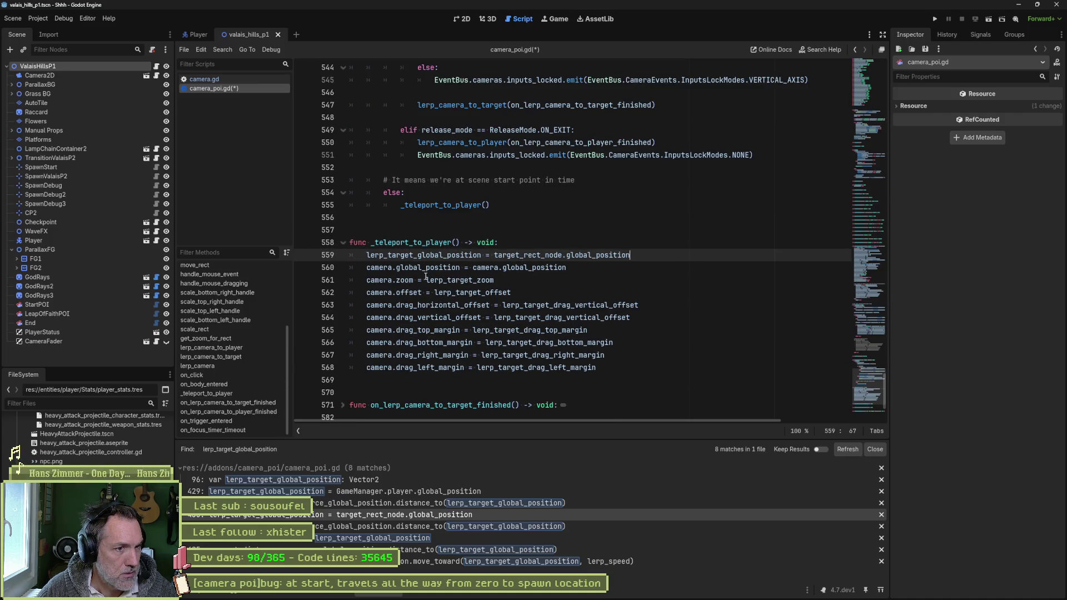
# Replace lerp_target_global_position on line 559 with camera.global_position.
pyautogui.doubleClick(386, 267)
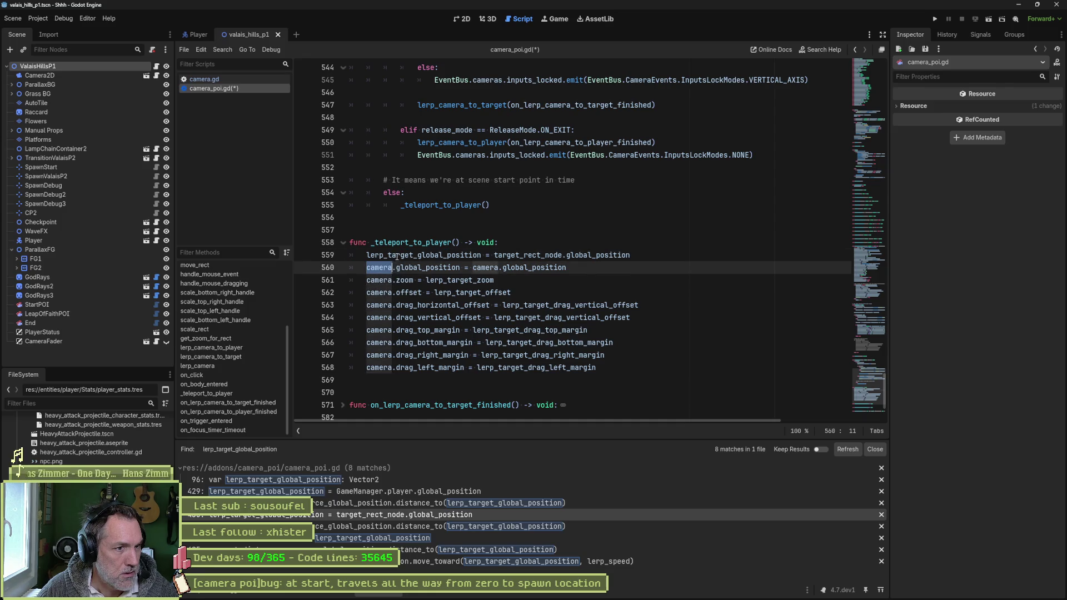
pyautogui.doubleClick(422, 255)
pyautogui.moveTo(460, 267); pyautogui.dragTo(366, 267)
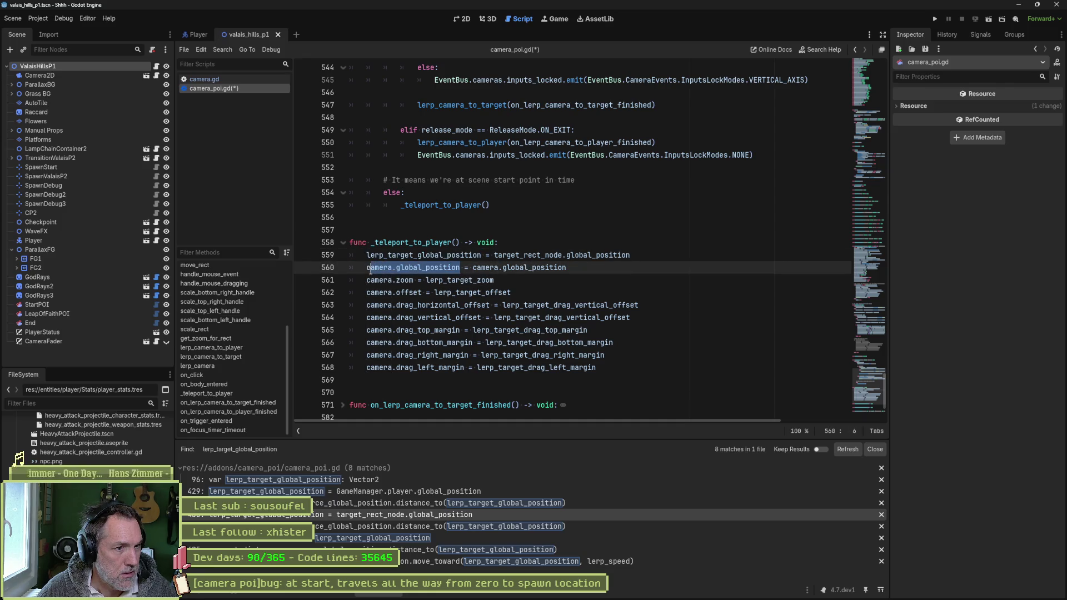
pyautogui.hotkey('ctrl', 'c')
pyautogui.doubleClick(404, 256)
pyautogui.hotkey('ctrl', 'v')
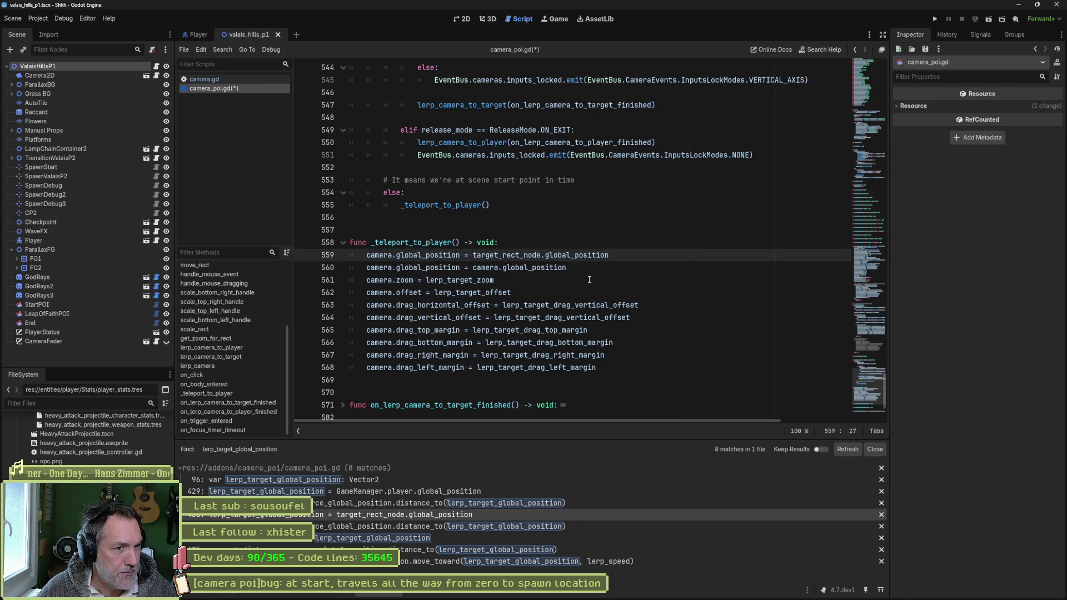
# Rename _teleport_to_player to _teleport_to_target in both the definition and the call.
pyautogui.click(451, 243)
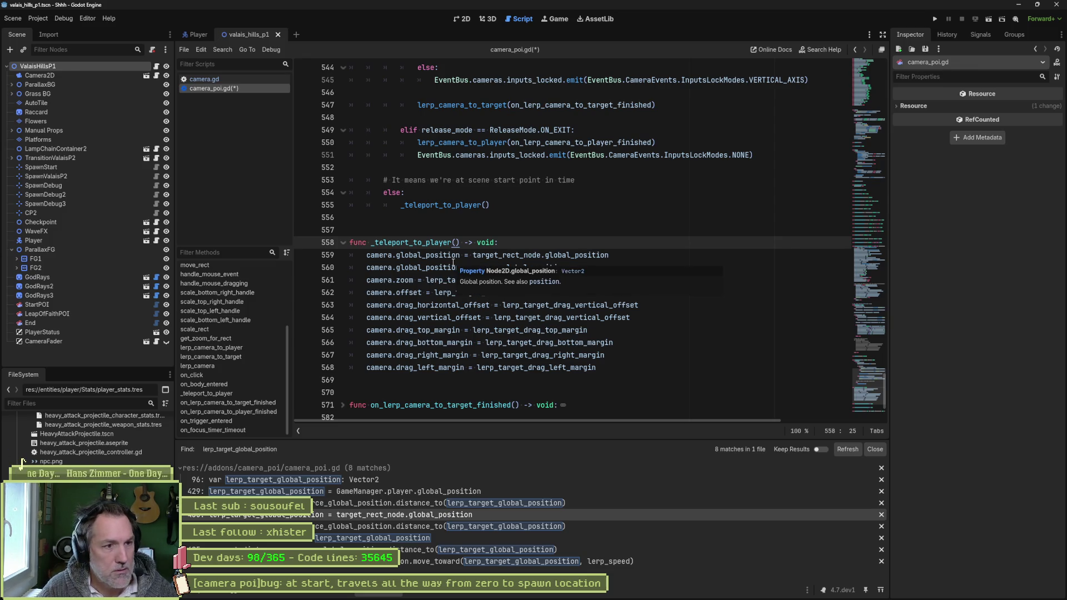
pyautogui.press('BackSpace')
pyautogui.press('BackSpace')
pyautogui.press('BackSpace')
pyautogui.write('target')
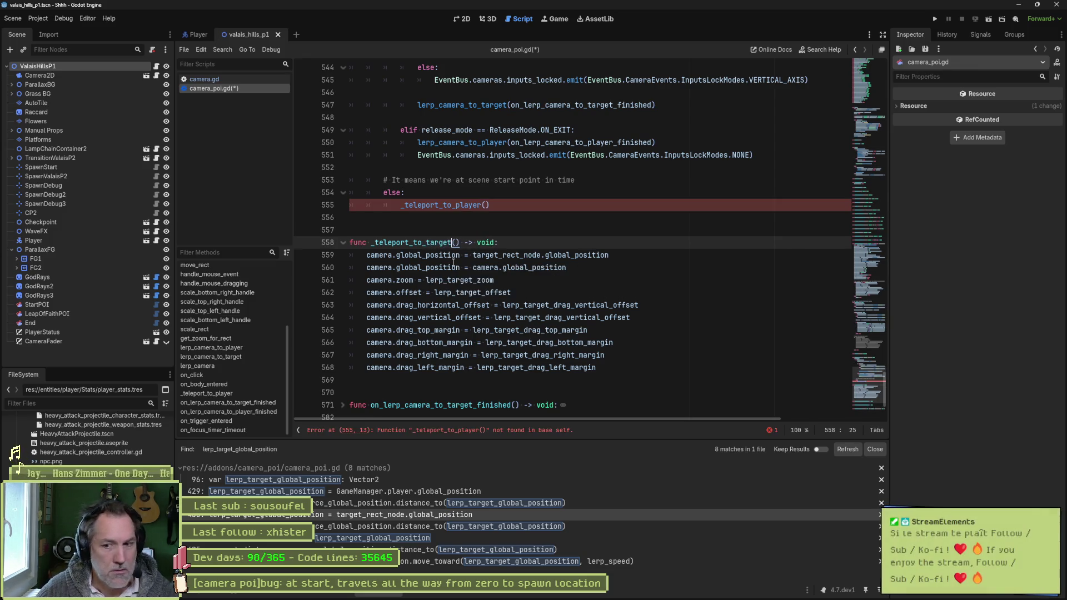
pyautogui.doubleClick(445, 205)
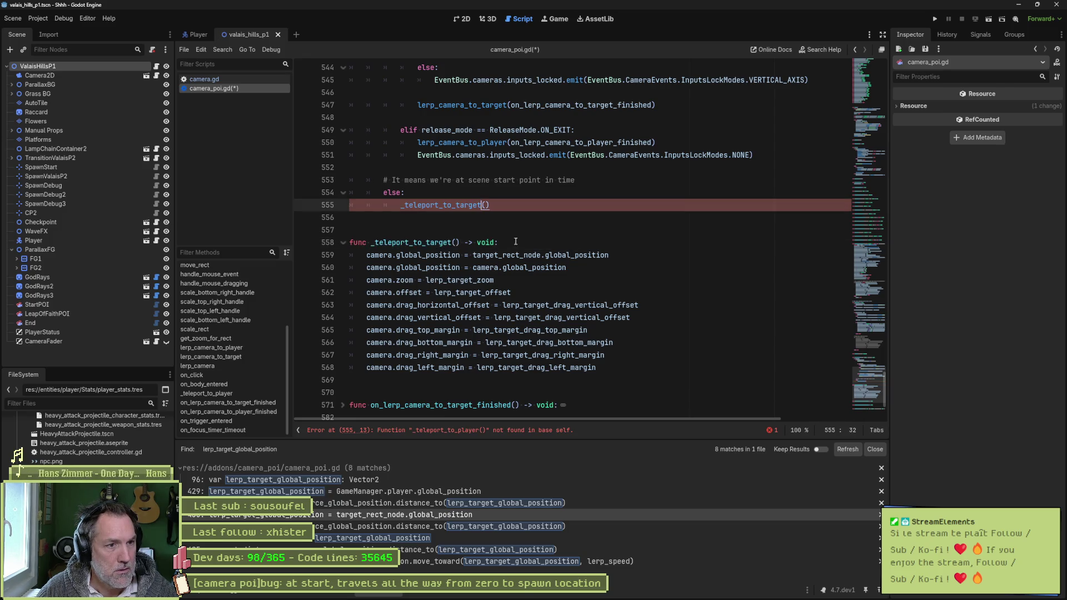
pyautogui.hotkey('ctrl', 'v')
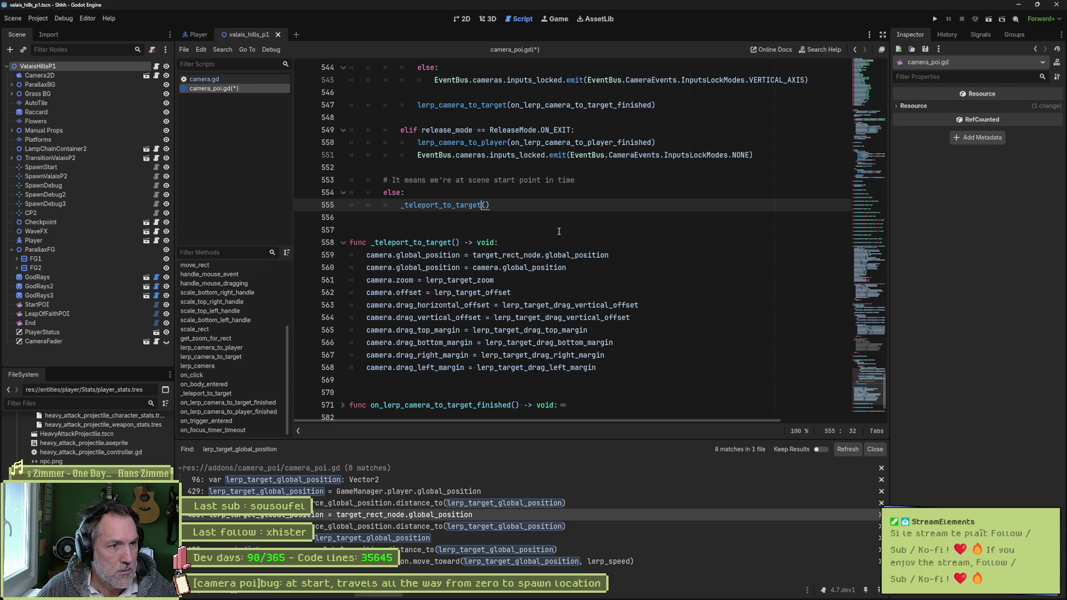
# Delete the redundant camera.global_position self-assignment on line 560.
pyautogui.scroll(5, 489, 198)
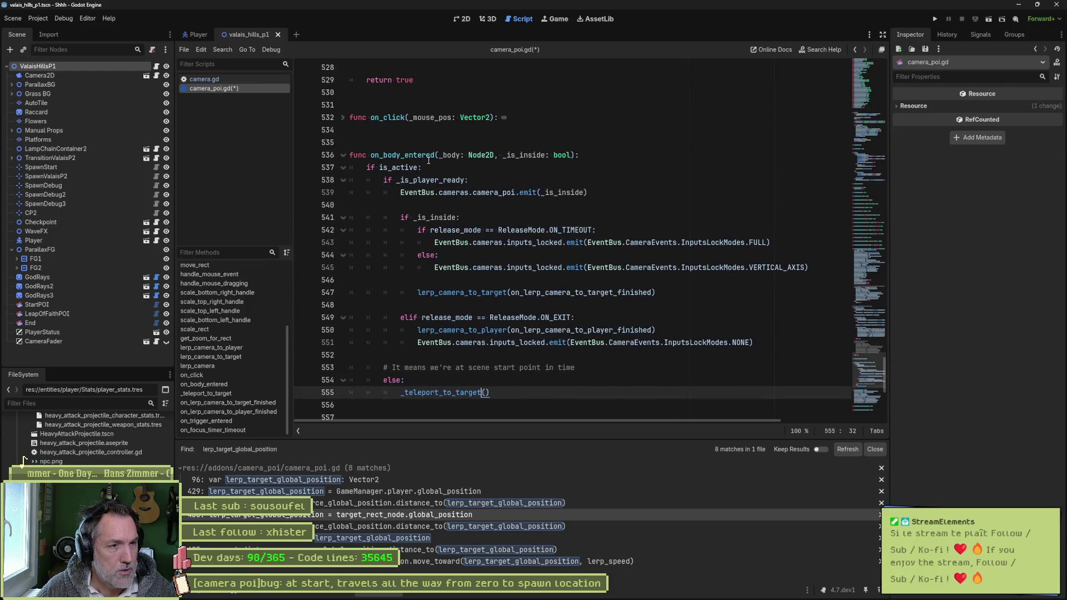
pyautogui.scroll(-4, 476, 340)
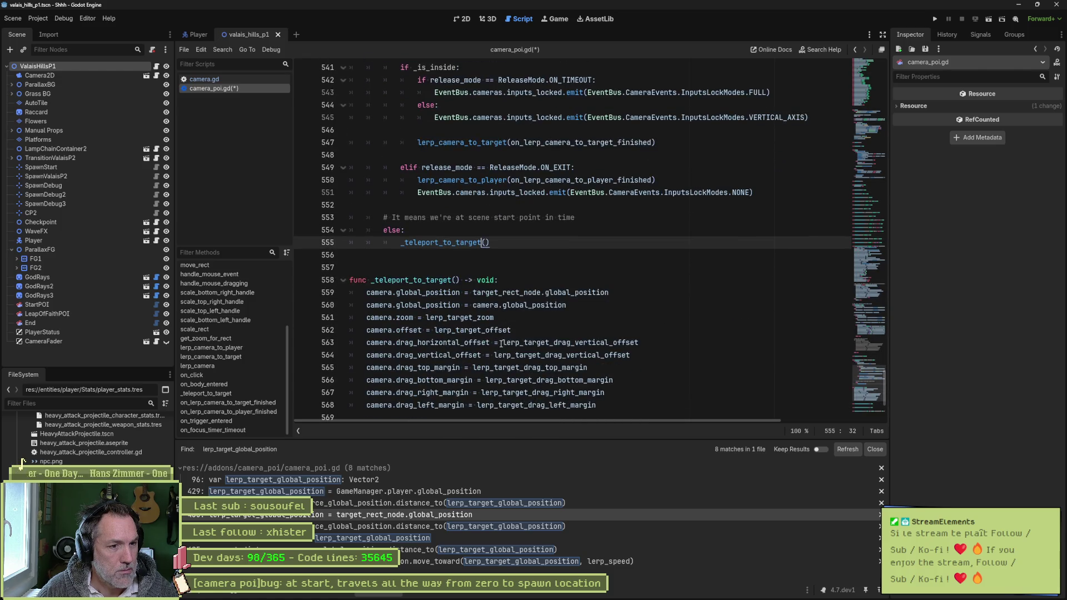
pyautogui.scroll(-2, 484, 324)
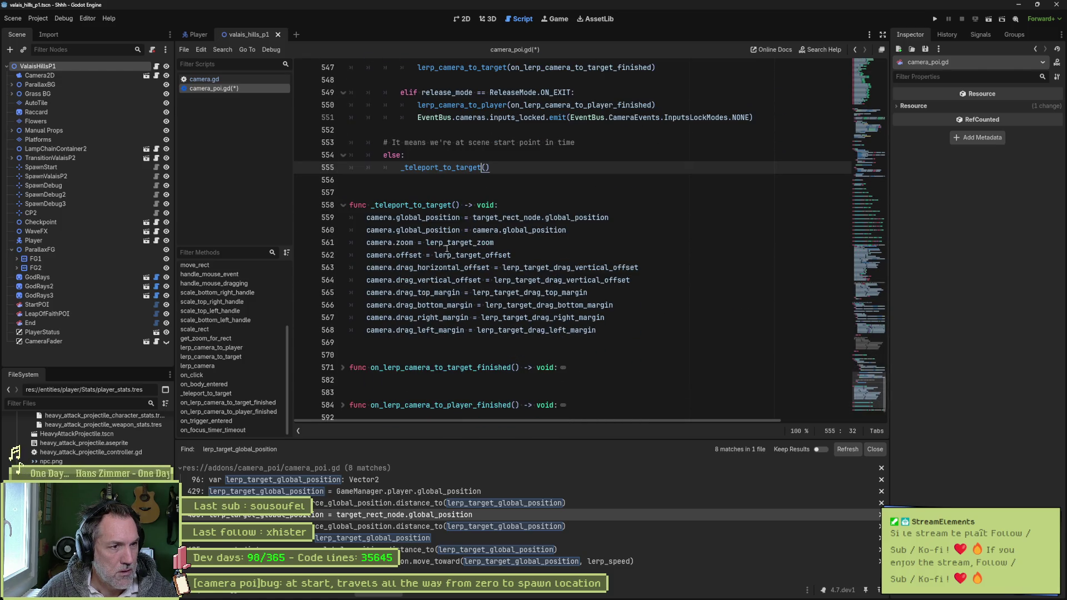
pyautogui.doubleClick(578, 217)
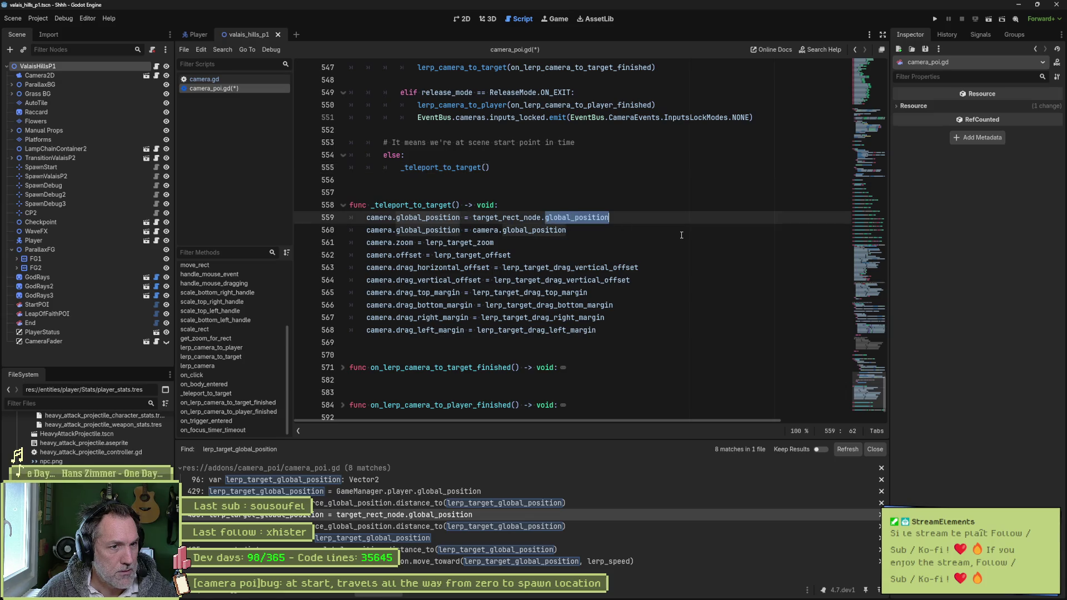
pyautogui.click(506, 230)
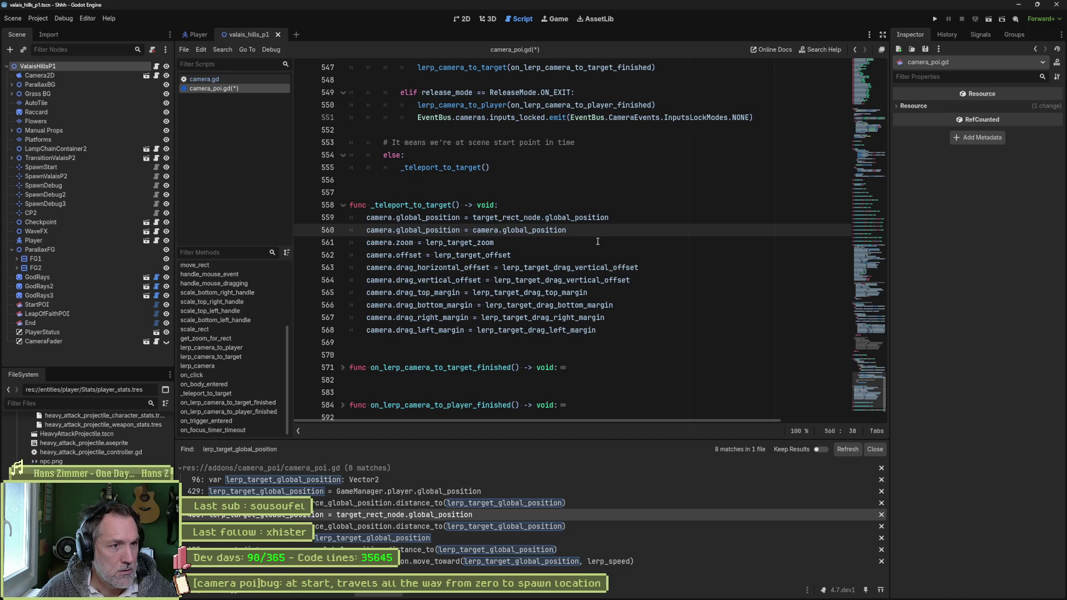
pyautogui.hotkey('ctrl', 'shift', 'k')
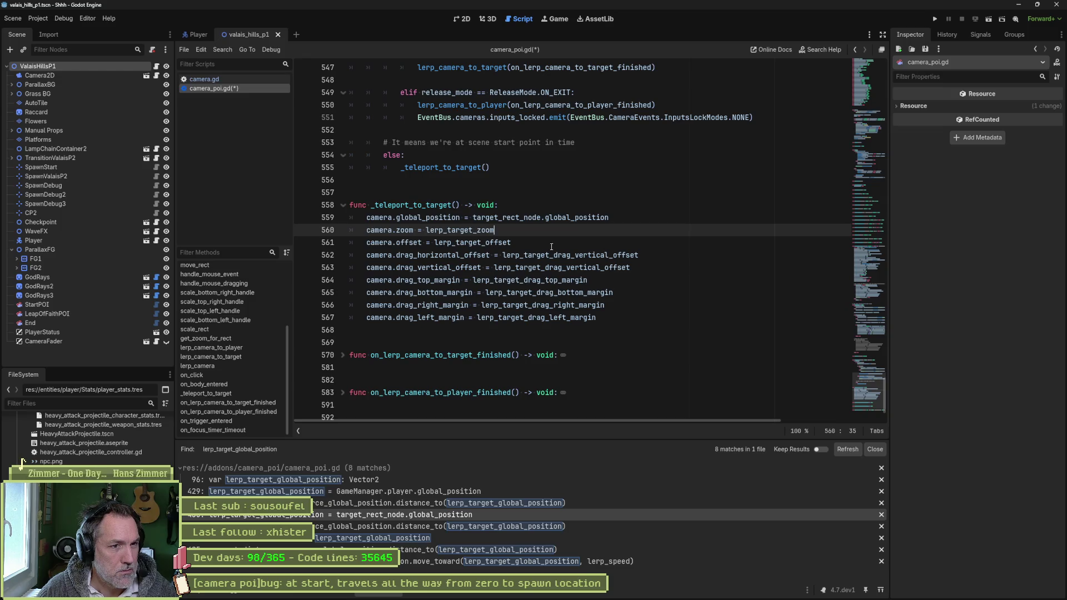
pyautogui.hotkey('ctrl', 'd')
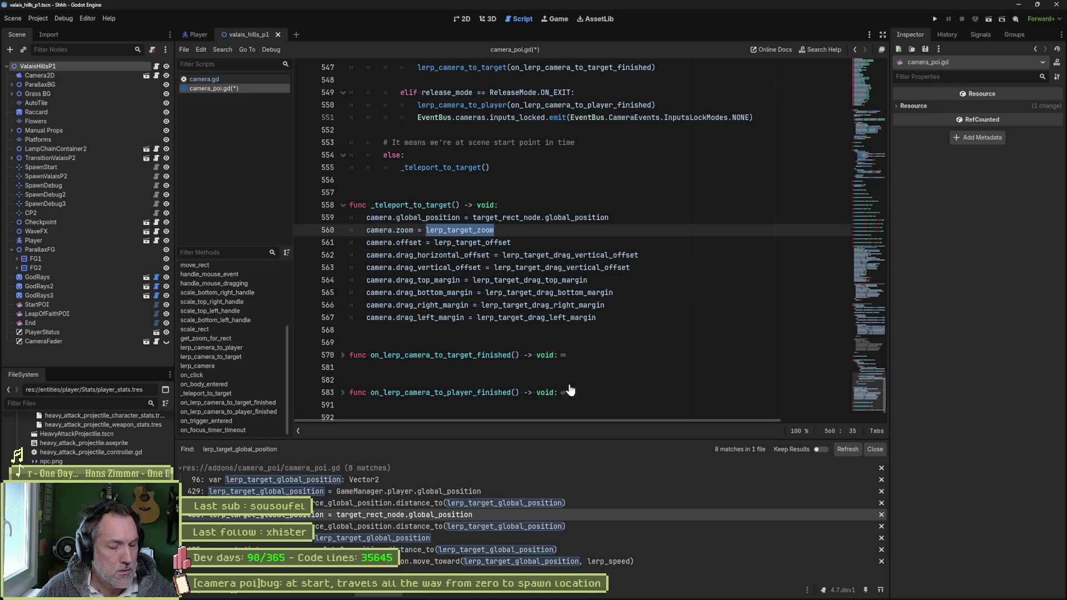
pyautogui.hotkey('ctrl', 'shift', 'f')
# Search the project for lerp_target_zoom and open its line-457 assignment in lerp_camera_to_target.
pyautogui.click(535, 341)
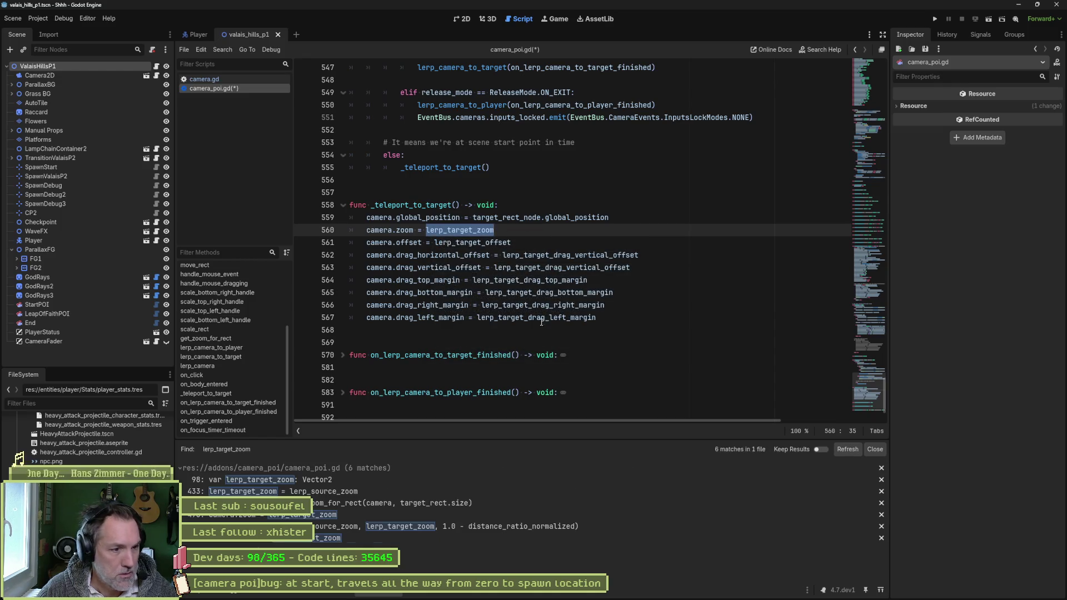
pyautogui.click(438, 504)
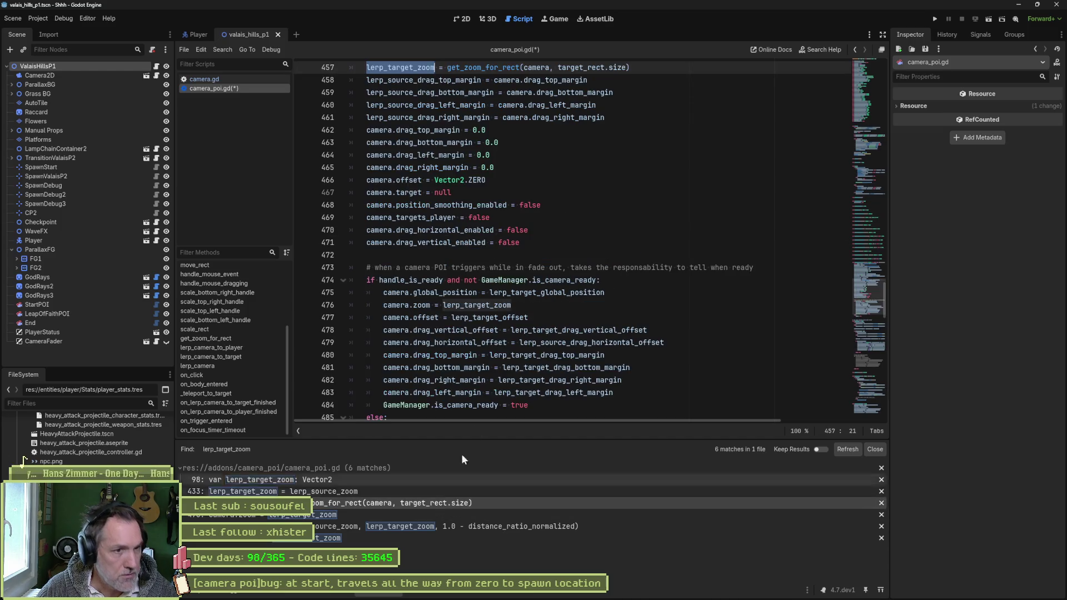
pyautogui.scroll(3, 548, 281)
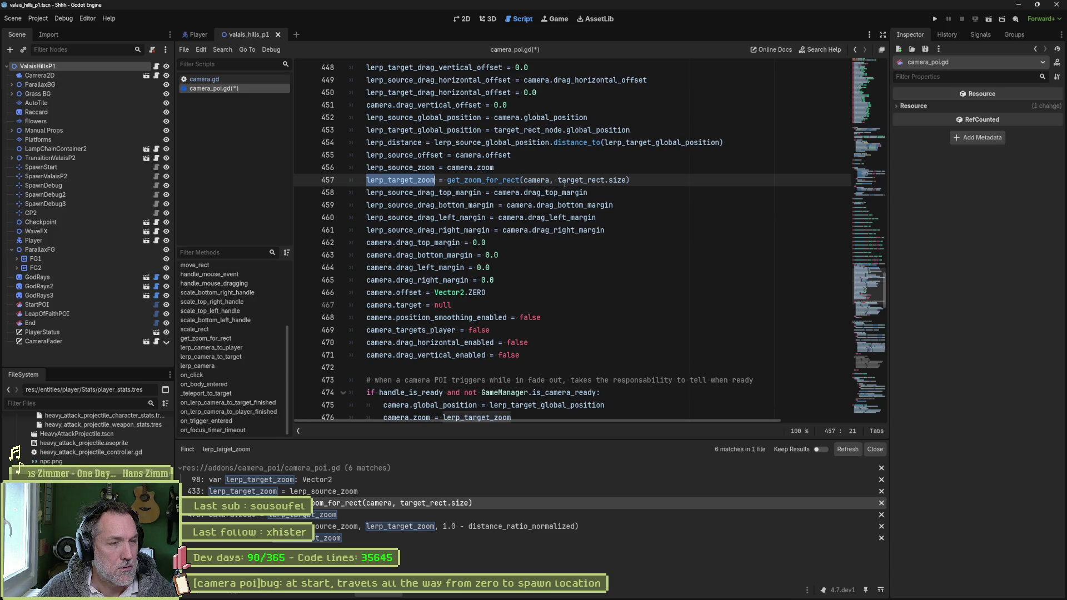
pyautogui.scroll(3, 565, 183)
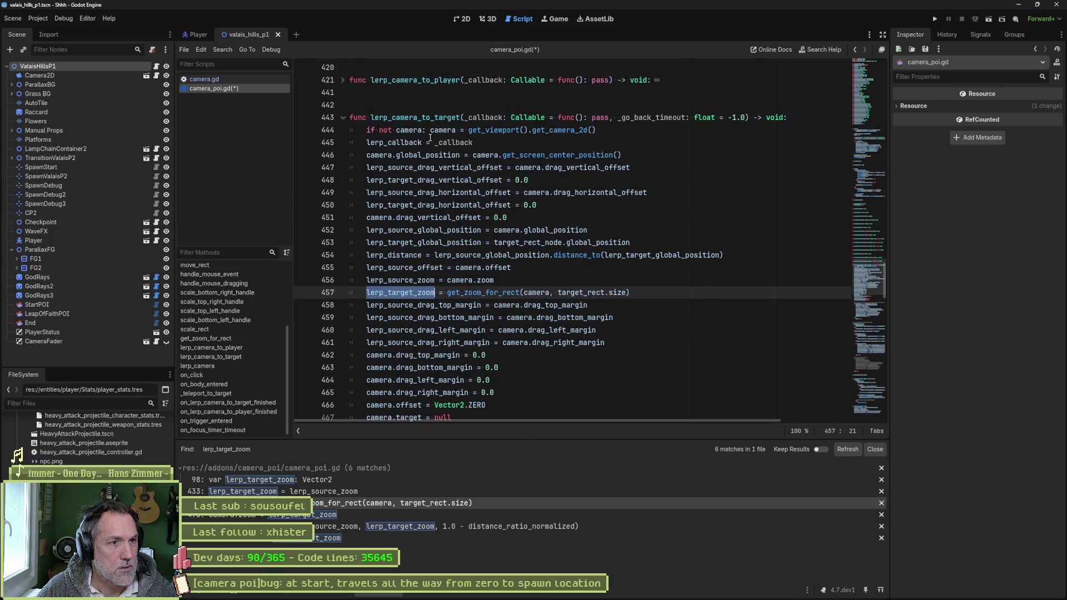
pyautogui.scroll(-4, 431, 139)
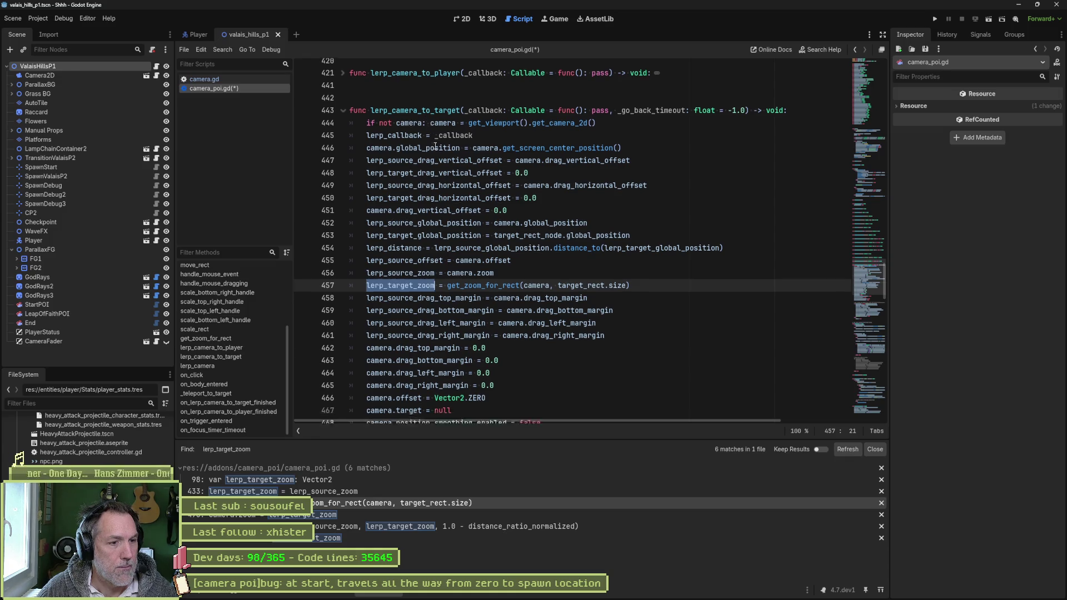
pyautogui.scroll(-3, 436, 146)
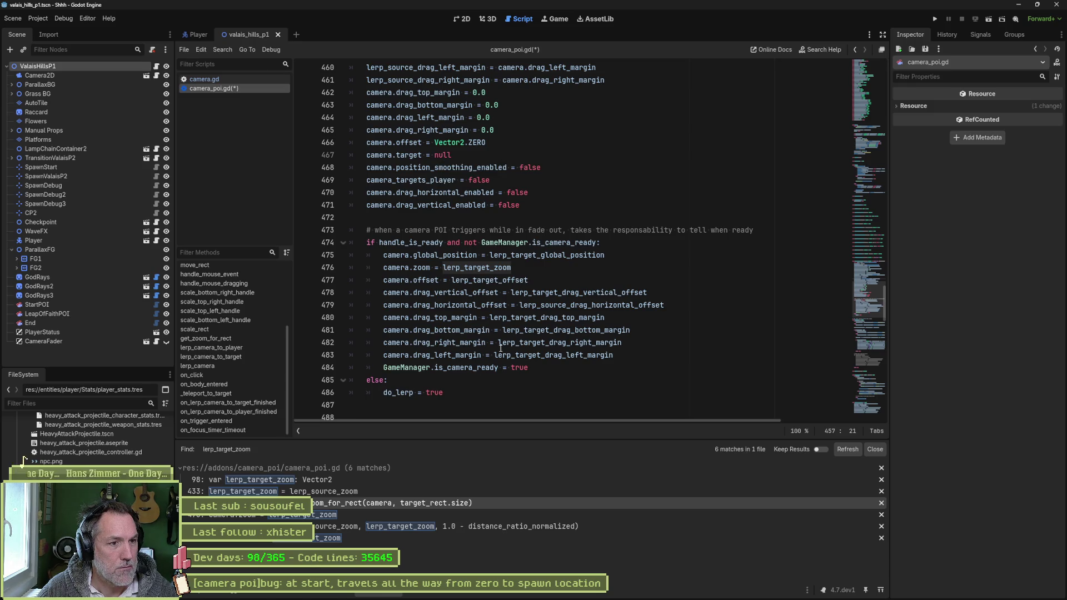
pyautogui.scroll(3, 581, 293)
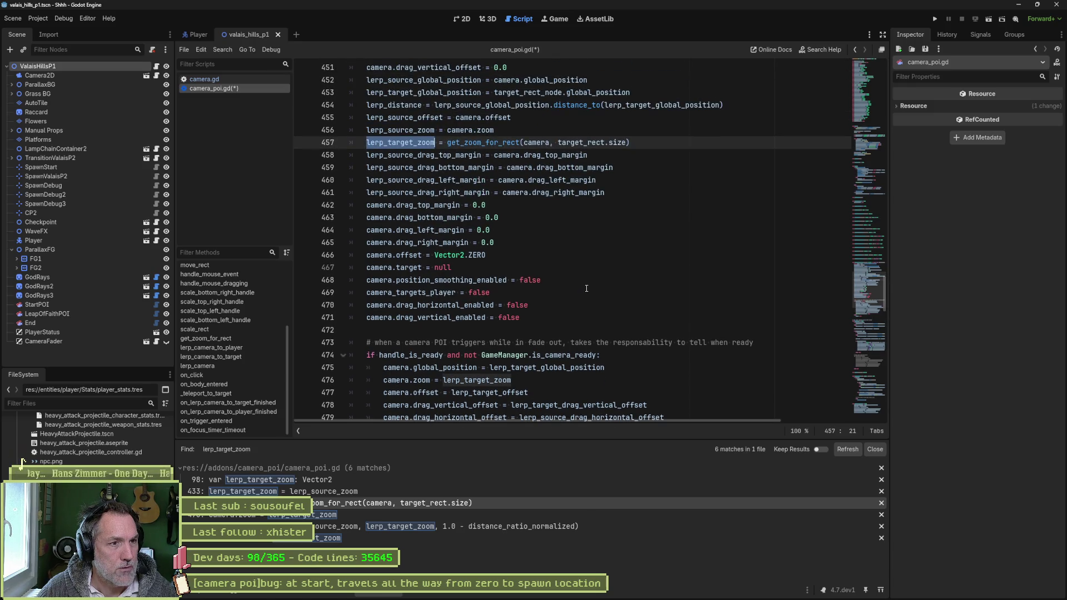
pyautogui.scroll(3, 581, 280)
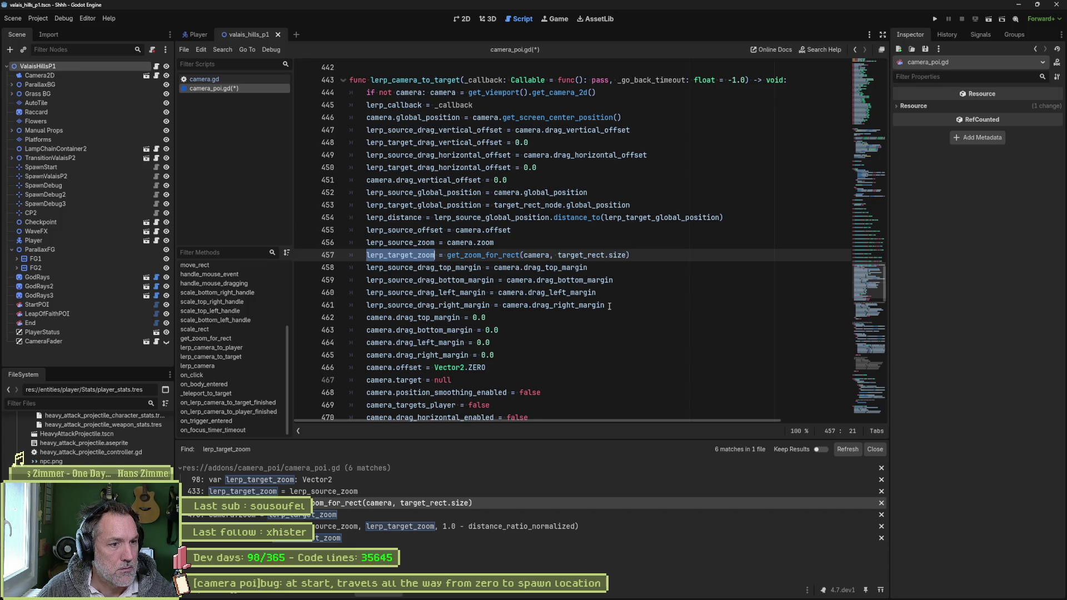
pyautogui.scroll(-1, 517, 355)
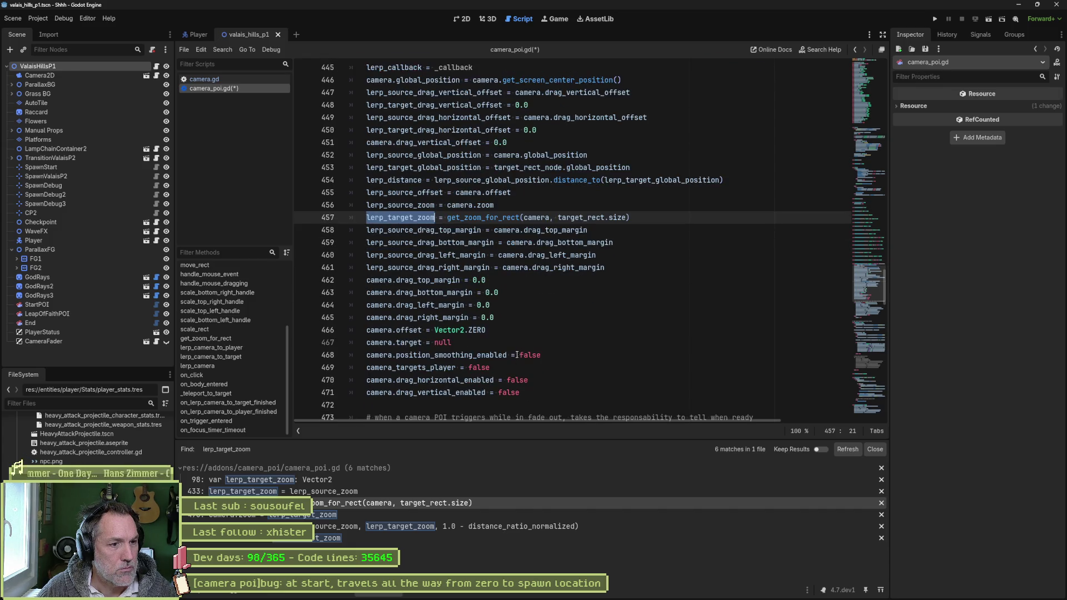
# Select the camera-setup block of lerp_camera_to_target, lines 446–467.
pyautogui.click(533, 393)
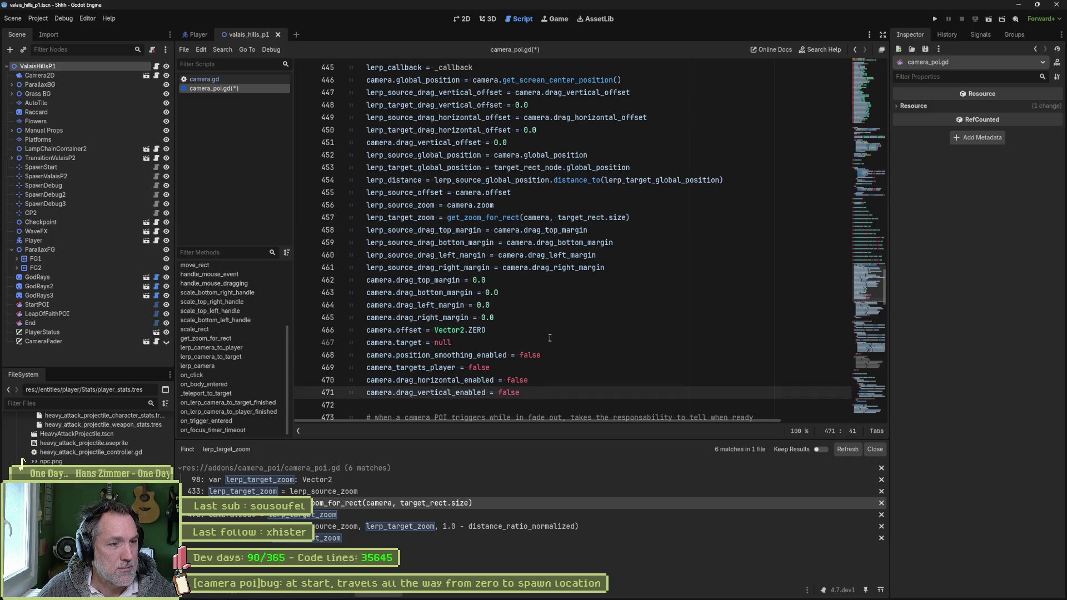
pyautogui.scroll(-2, 549, 334)
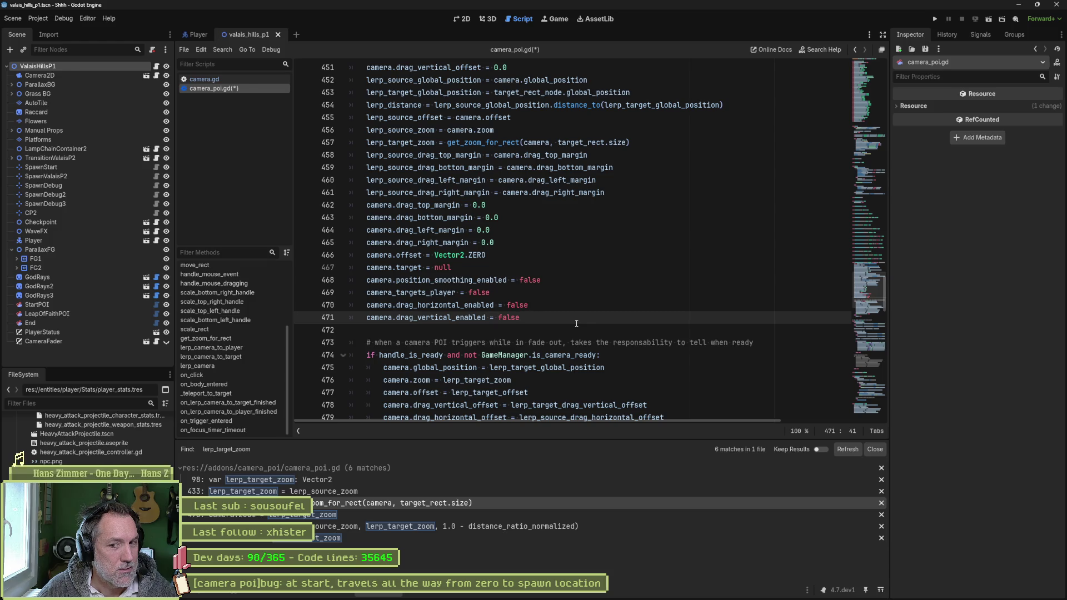
pyautogui.scroll(5, 577, 323)
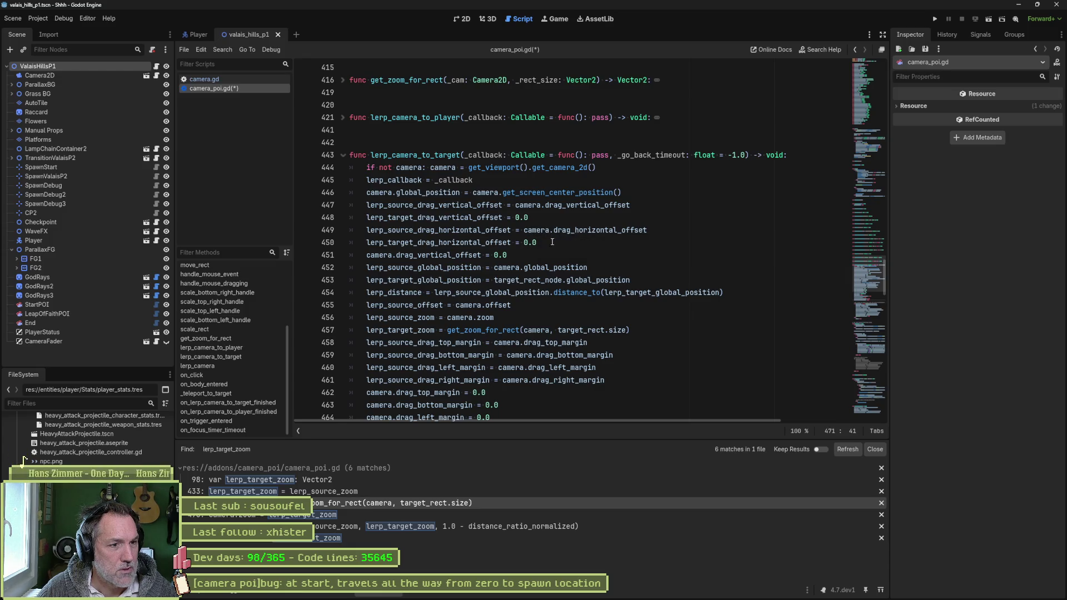
pyautogui.scroll(-2, 559, 260)
pyautogui.scroll(-1, 559, 261)
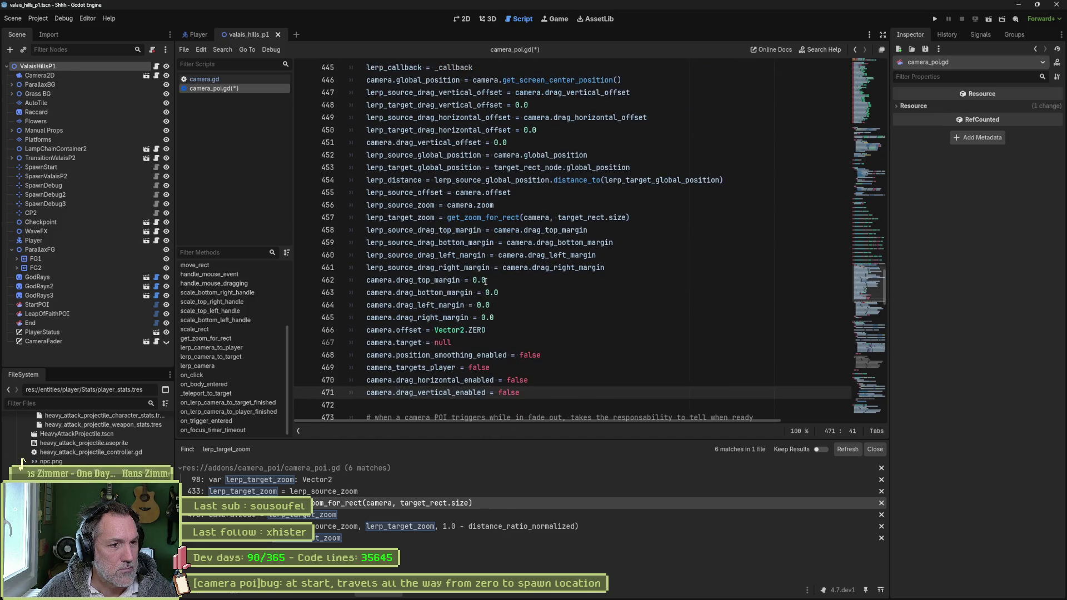
pyautogui.moveTo(432, 393)
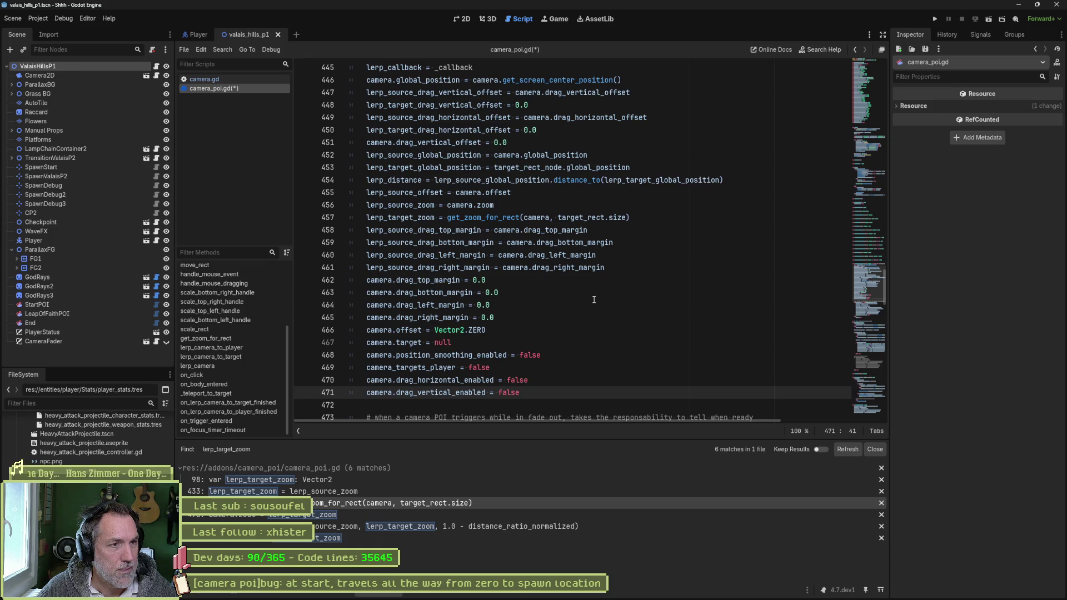
pyautogui.scroll(2, 595, 292)
pyautogui.keyDown('shift'); pyautogui.click(632, 141); pyautogui.keyUp('shift')
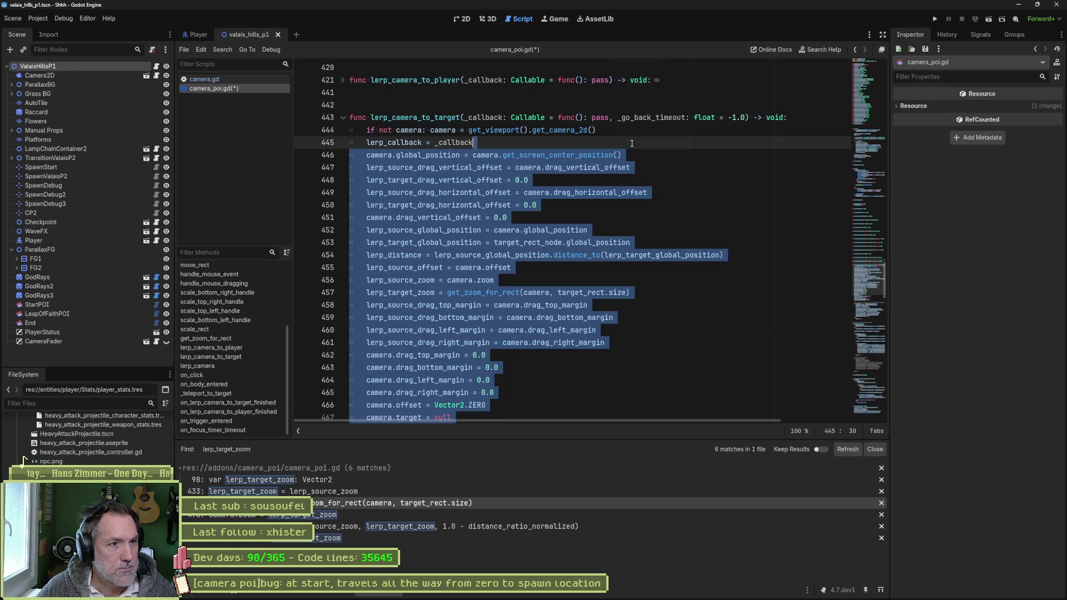
# Paste the copied camera-setup block into _teleport_to_target below the global position assignment.
pyautogui.click(281, 393)
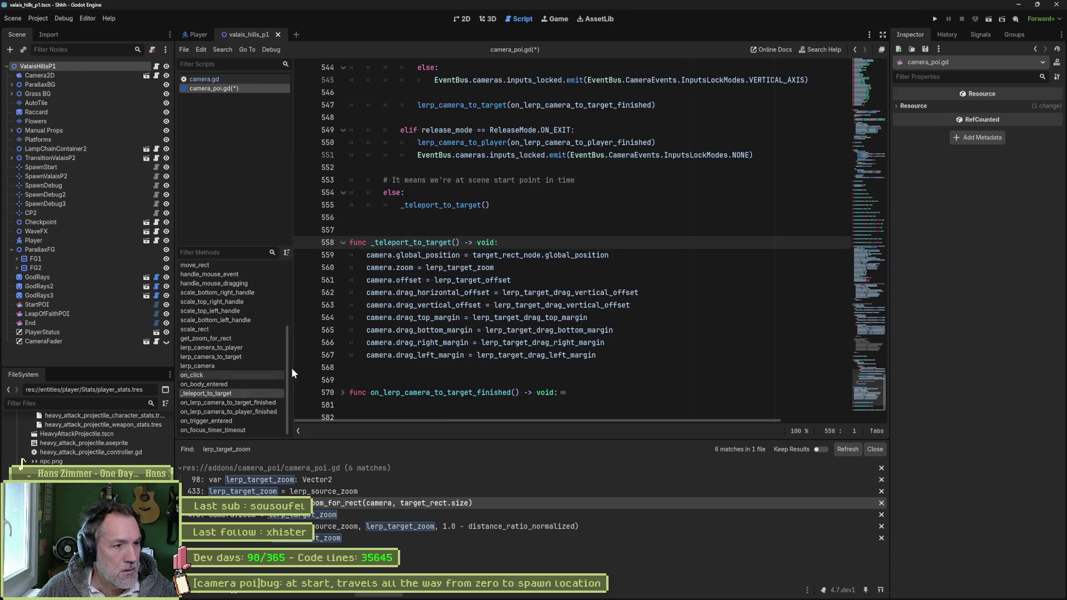
pyautogui.click(616, 255)
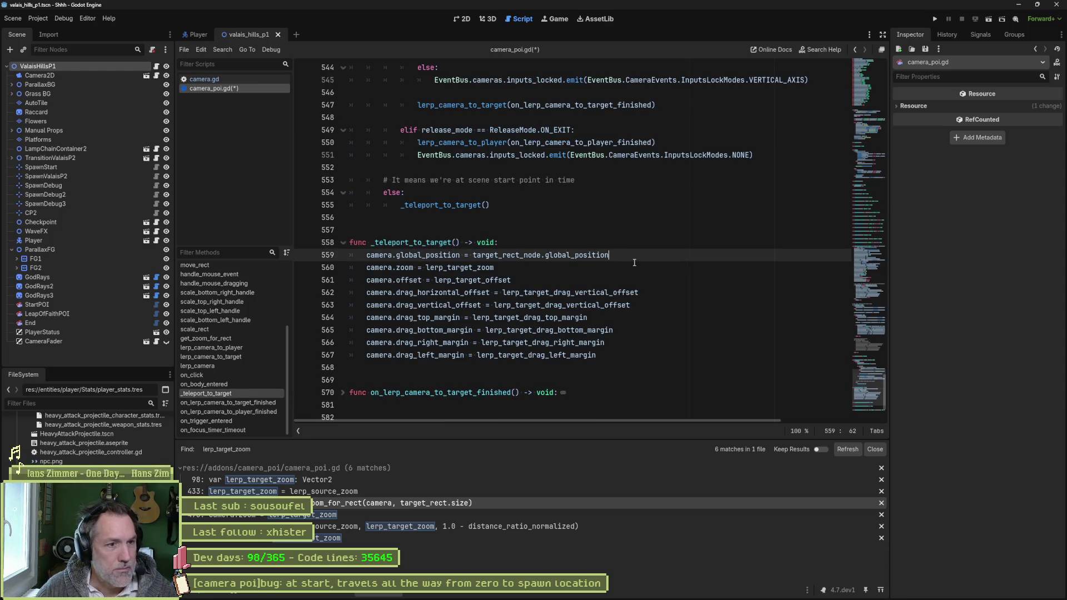
pyautogui.press('Return')
pyautogui.press('Return')
pyautogui.press('Return')
pyautogui.hotkey('ctrl', 'v')
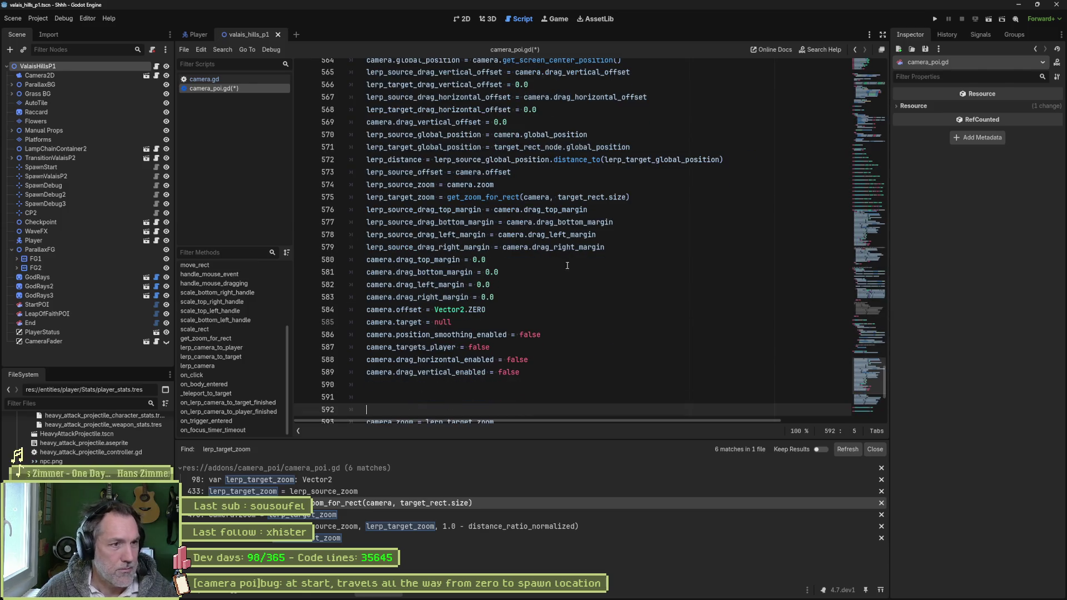
pyautogui.scroll(6, 634, 263)
# Delete the pasted get_screen_center_position line from the block.
pyautogui.click(366, 247)
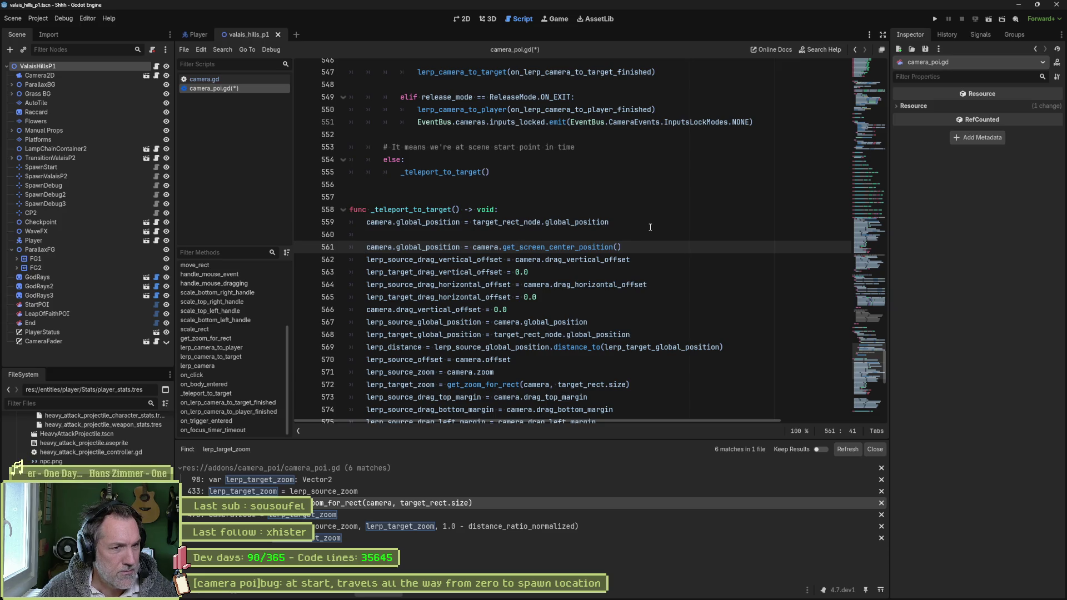
pyautogui.hotkey('ctrl', 'shift', 'k')
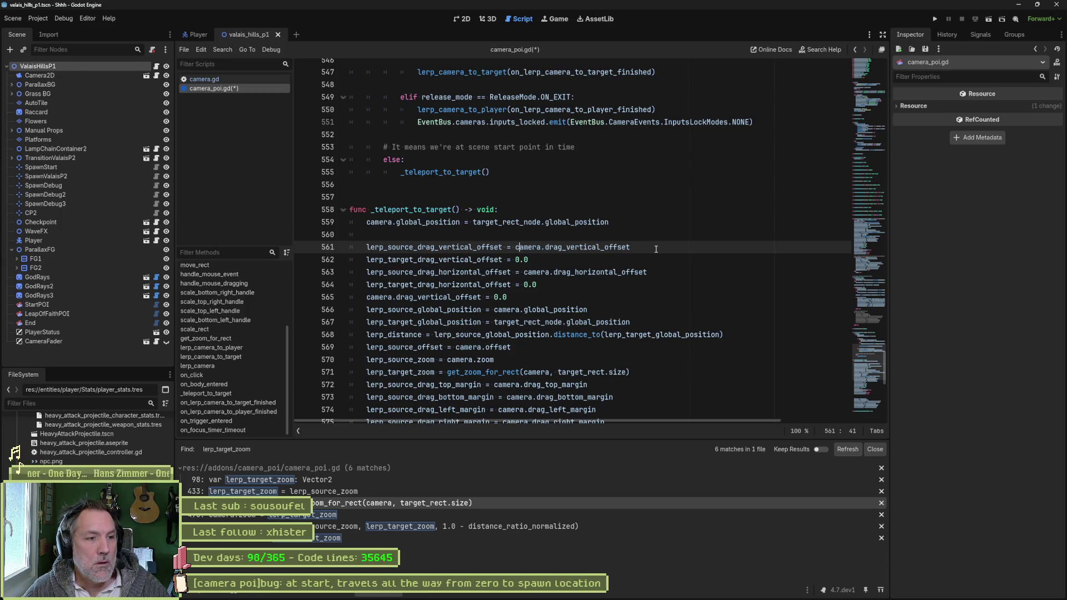
pyautogui.press('Down')
pyautogui.press('Down')
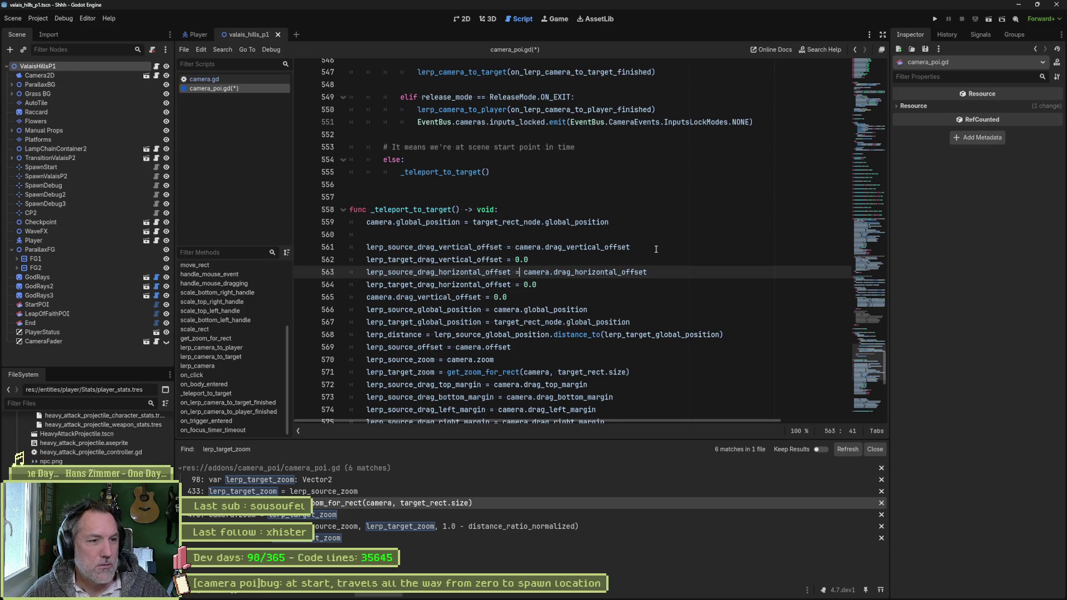
pyautogui.press('Down')
pyautogui.press('Down')
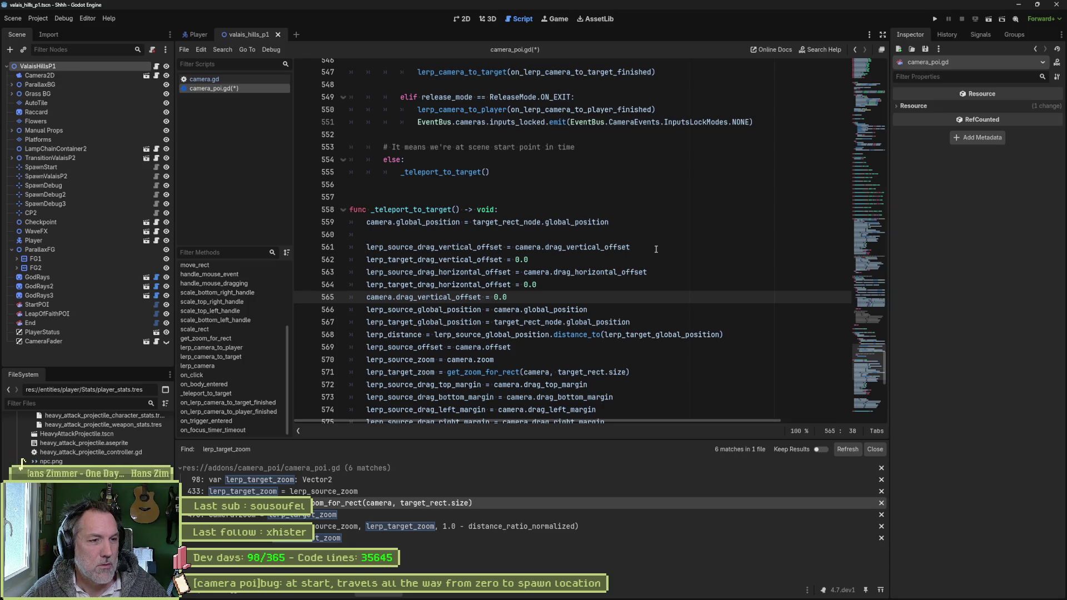
pyautogui.press('Down')
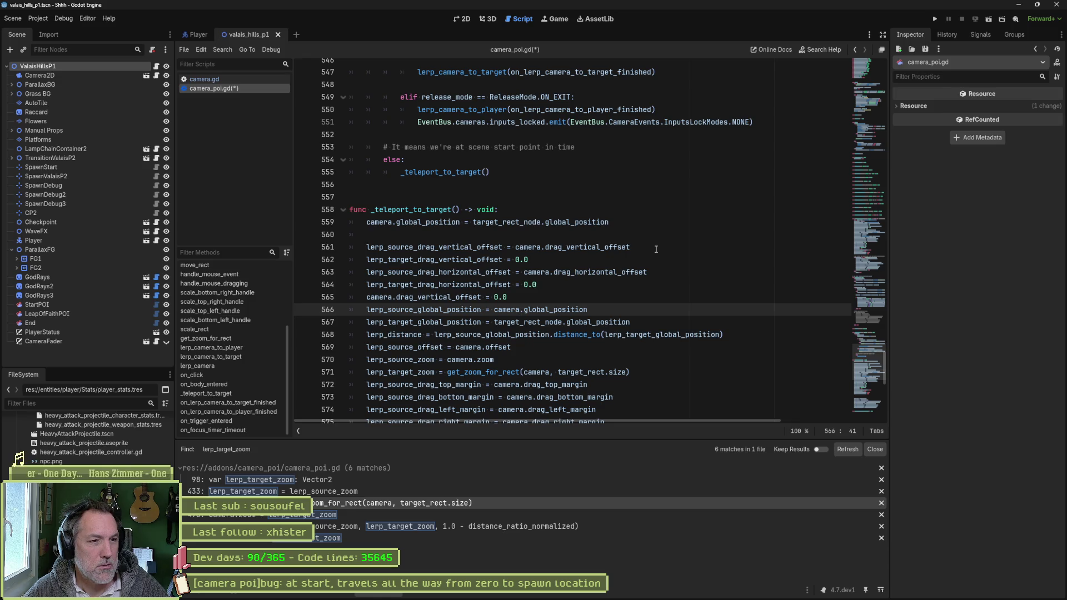
pyautogui.press('Down')
pyautogui.press('Down')
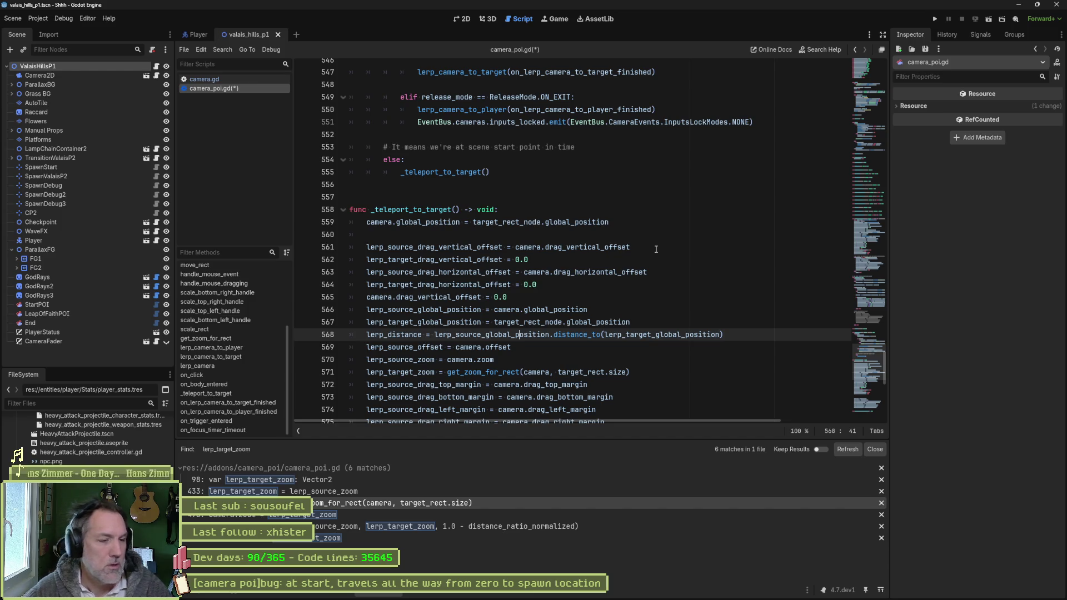
pyautogui.scroll(-4, 651, 252)
pyautogui.scroll(-5, 647, 255)
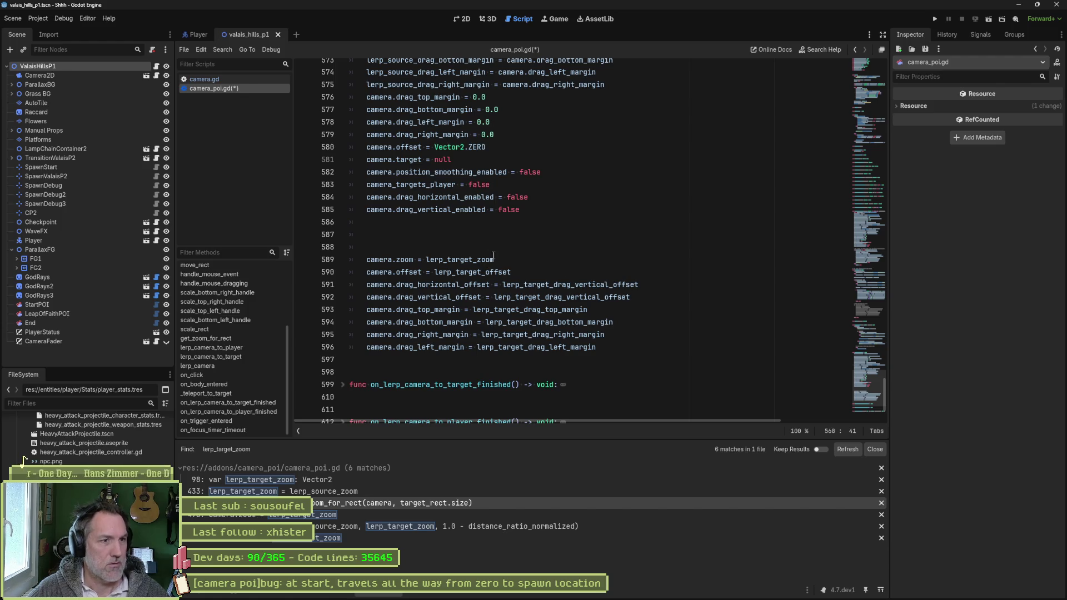
# Tidy the blank lines above the drag margin resets in the pasted block.
pyautogui.click(366, 97)
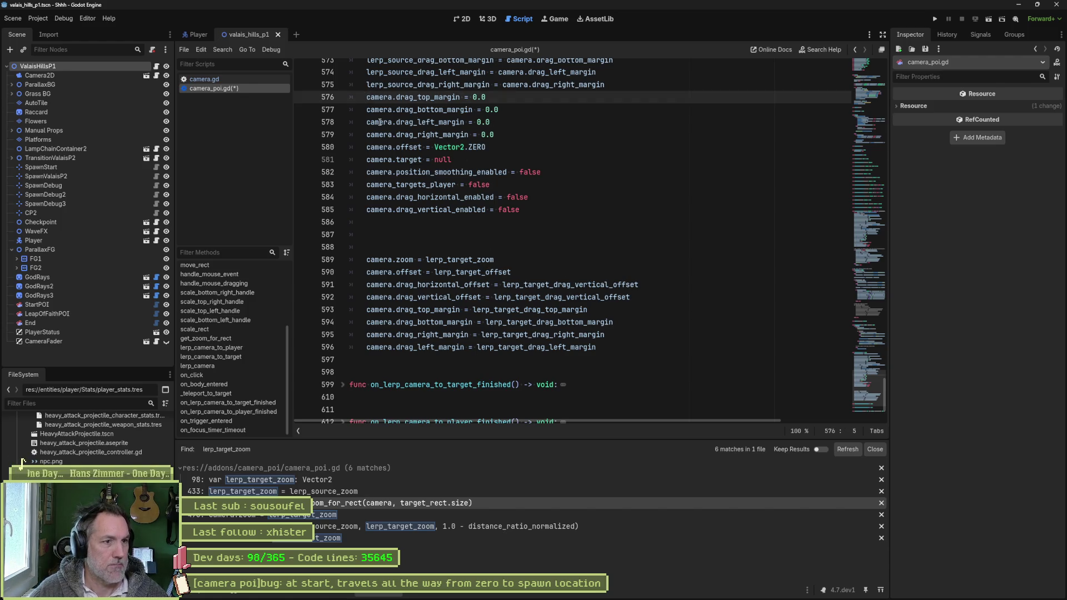
pyautogui.press('Return')
pyautogui.press('Return')
pyautogui.press('Down')
pyautogui.press('Down')
pyautogui.press('Down')
pyautogui.press('Down')
pyautogui.press('Down')
pyautogui.press('Down')
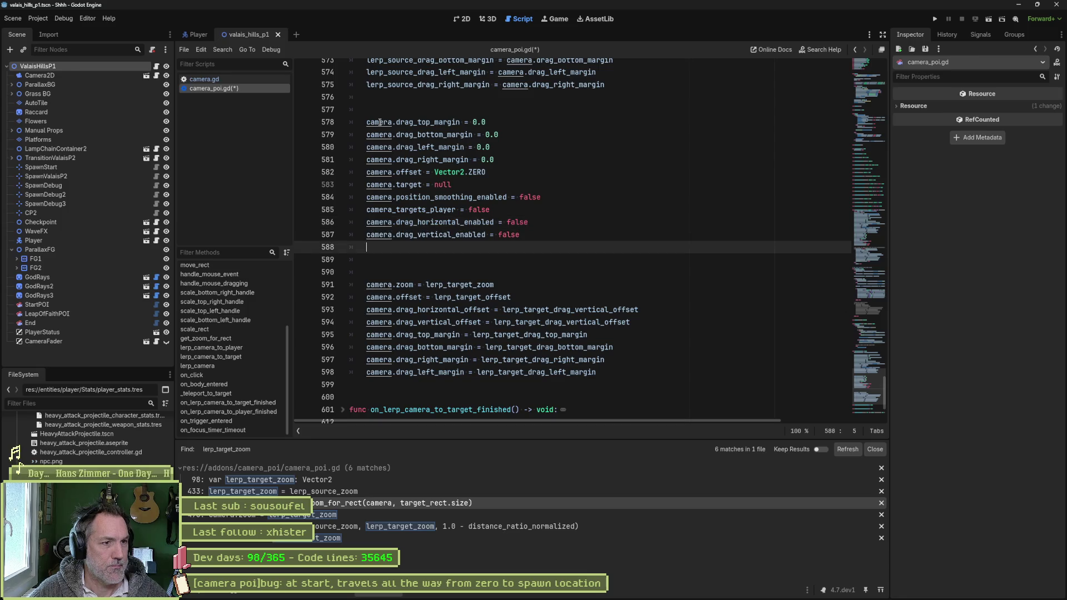
pyautogui.press('Delete')
pyautogui.press('Delete')
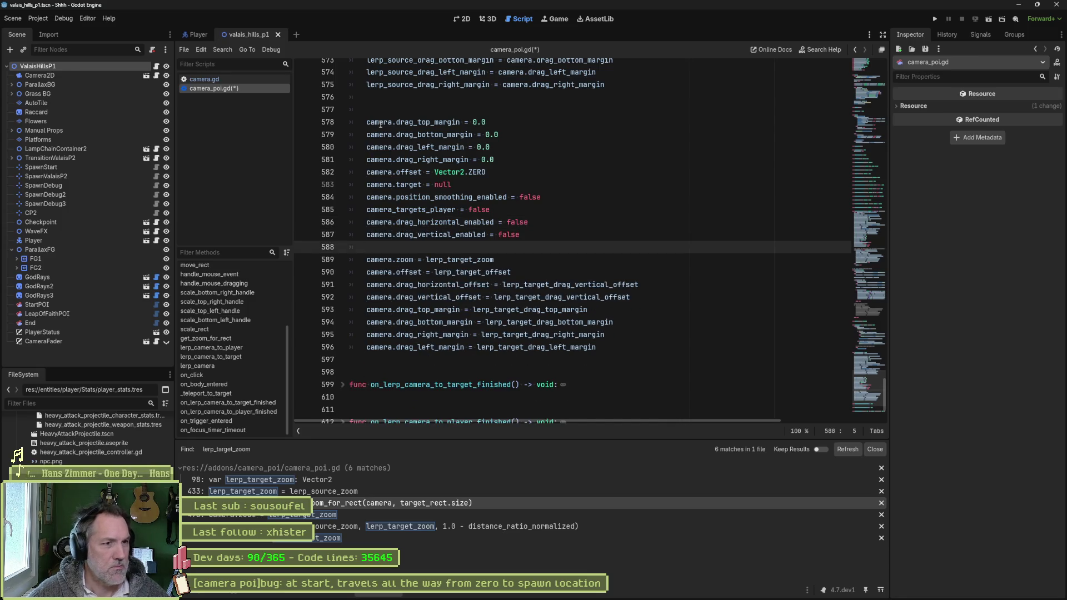
# Check the target zoom, offset and drag margin assignments, then delete the four zeroed drag margin lines.
pyautogui.doubleClick(407, 260)
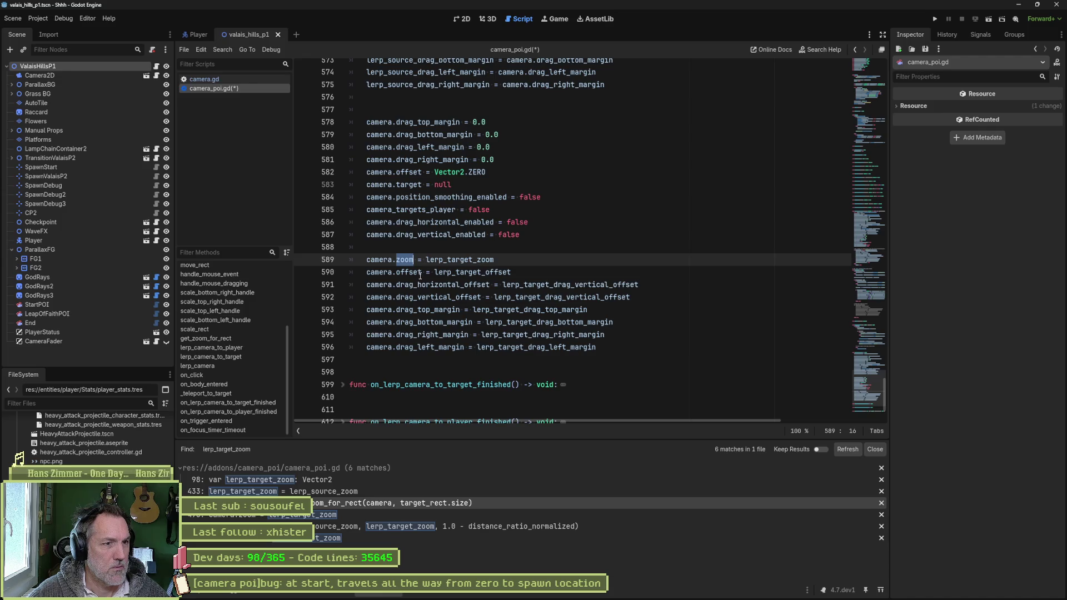
pyautogui.doubleClick(409, 272)
pyautogui.moveTo(411, 272)
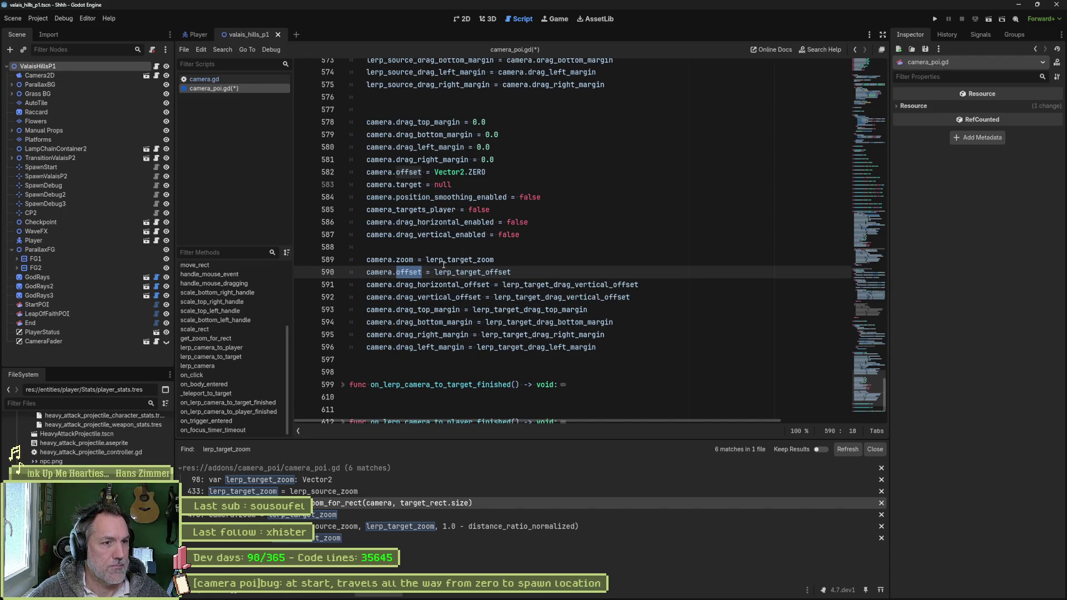
pyautogui.click(444, 285)
pyautogui.click(444, 297)
pyautogui.click(443, 310)
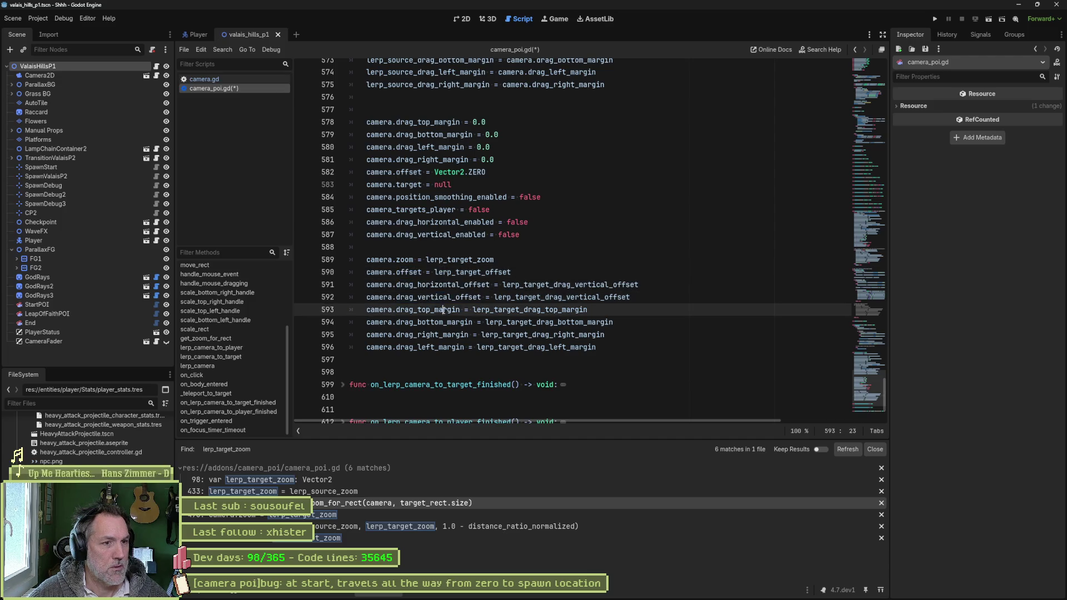
pyautogui.click(444, 322)
pyautogui.click(448, 334)
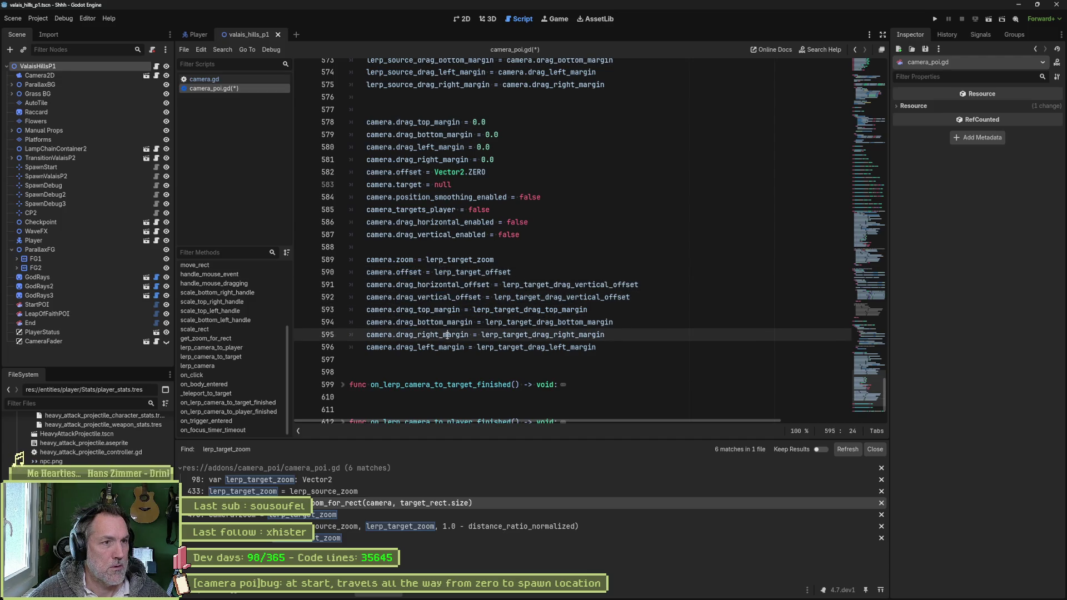
pyautogui.click(448, 346)
pyautogui.click(552, 127)
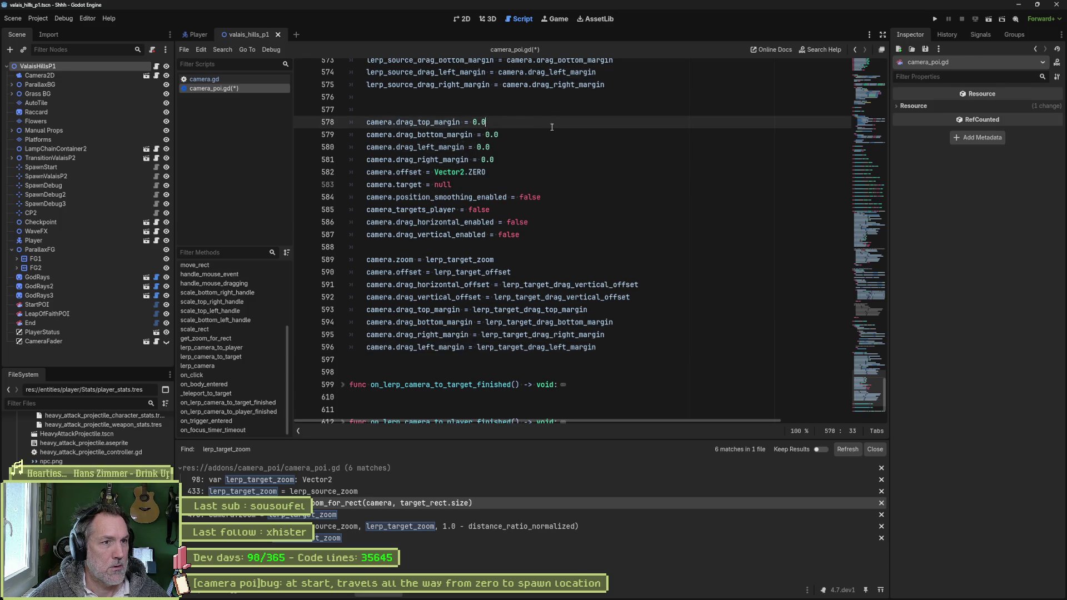
pyautogui.hotkey('ctrl', 'shift', 'k')
pyautogui.hotkey('ctrl', 'shift', 'k')
pyautogui.hotkey('ctrl', 'shift', 'k')
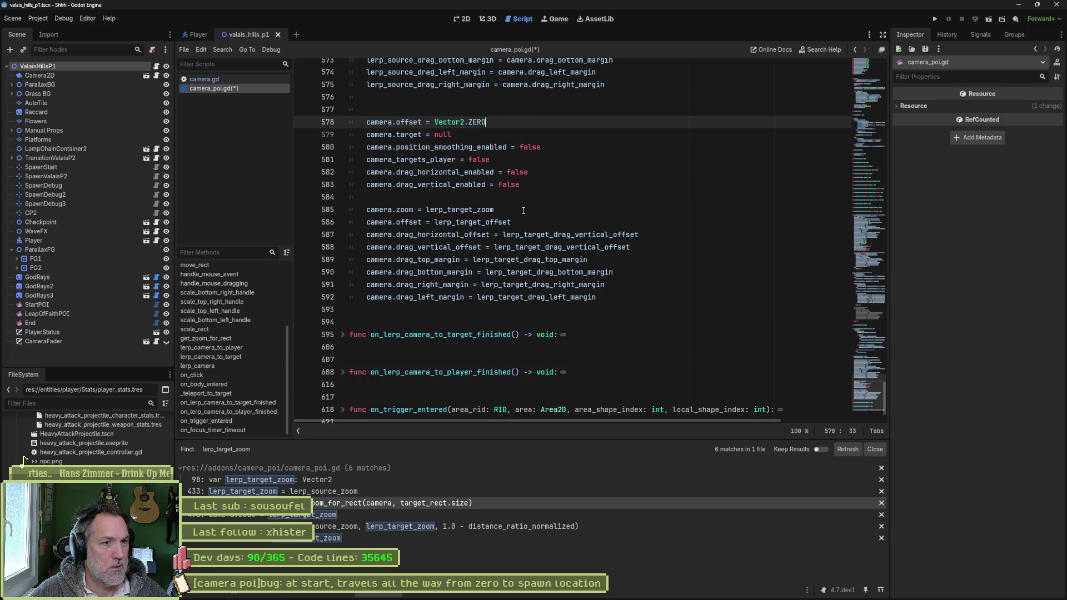
# Delete the camera.offset = Vector2.ZERO reset line.
pyautogui.doubleClick(405, 209)
pyautogui.doubleClick(412, 222)
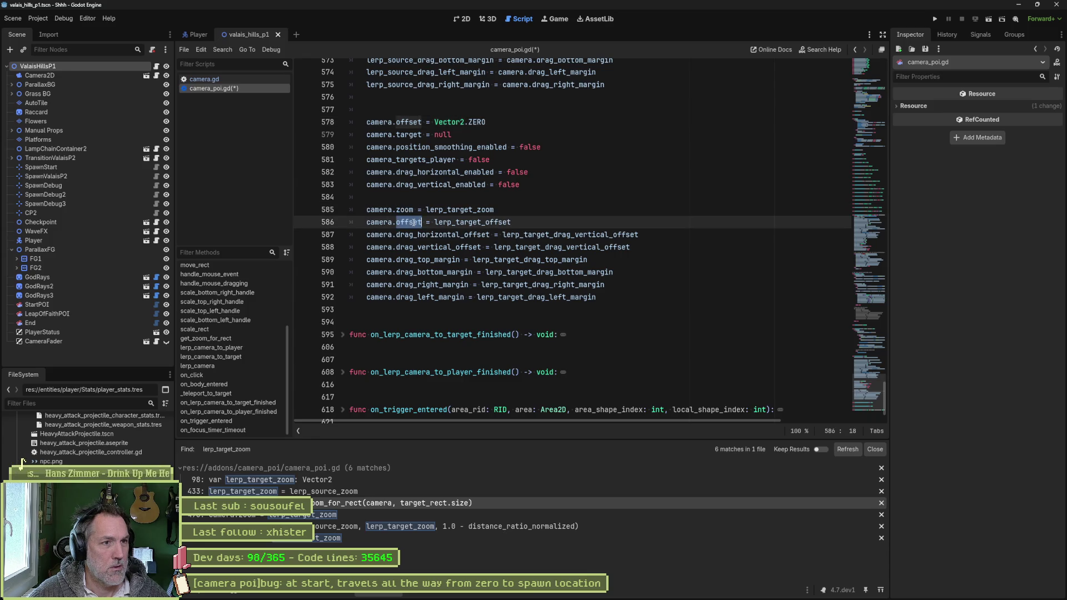
pyautogui.click(496, 121)
pyautogui.hotkey('ctrl', 'shift', 'k')
pyautogui.doubleClick(409, 209)
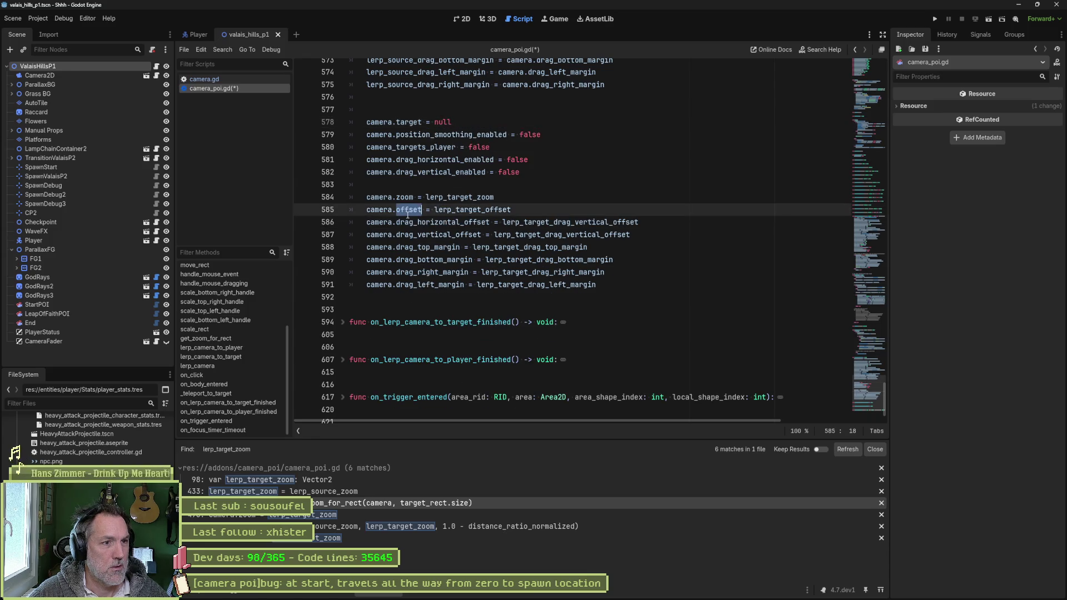
# Remove the empty line above camera.target = null.
pyautogui.click(568, 112)
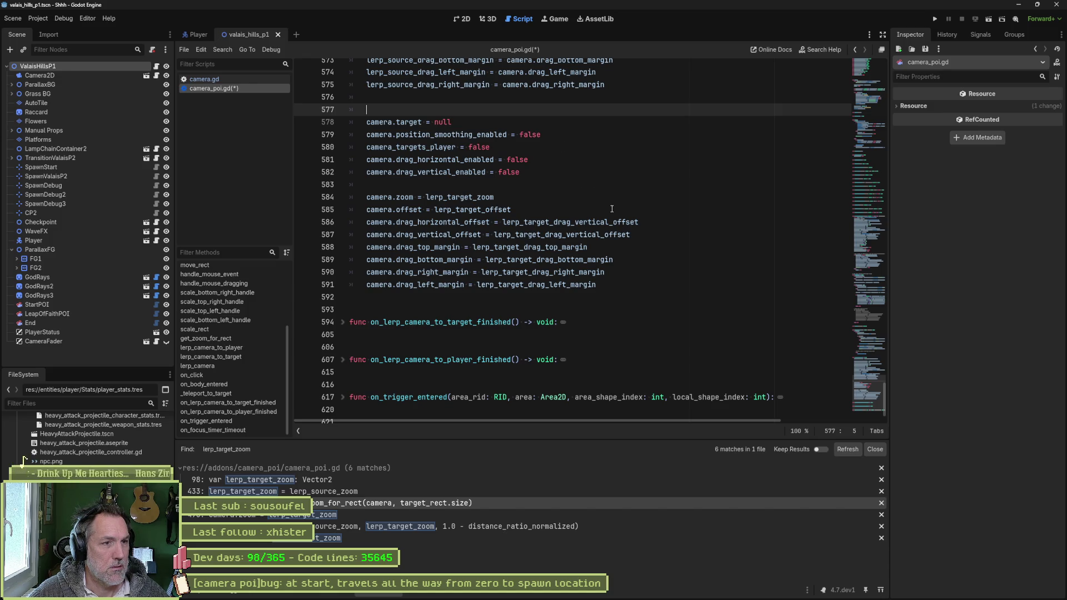
pyautogui.scroll(3, 706, 229)
pyautogui.hotkey('ctrl', 'shift', 'k')
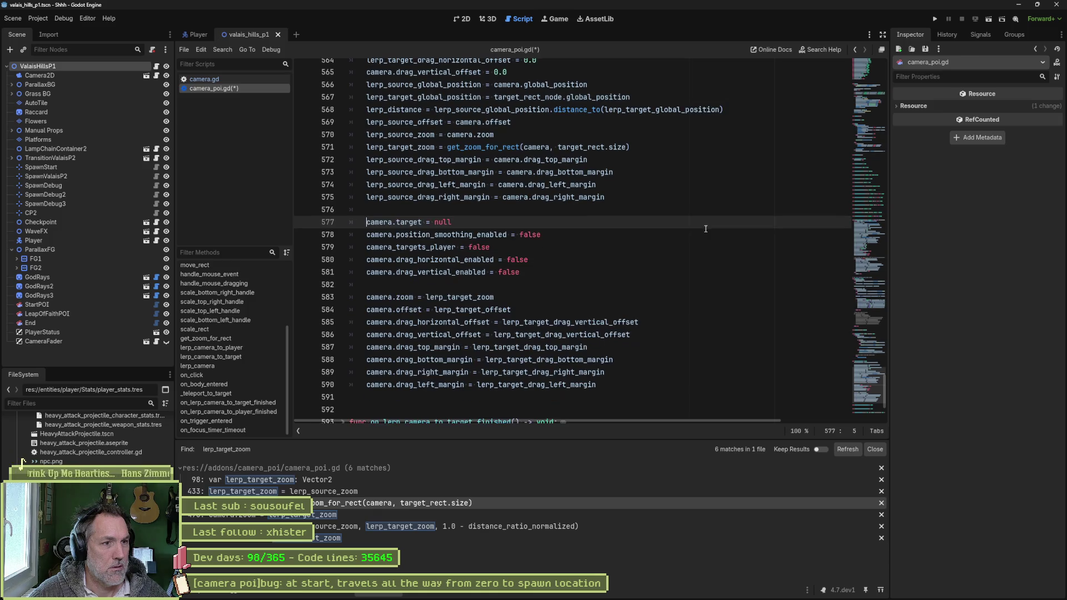
pyautogui.scroll(4, 715, 248)
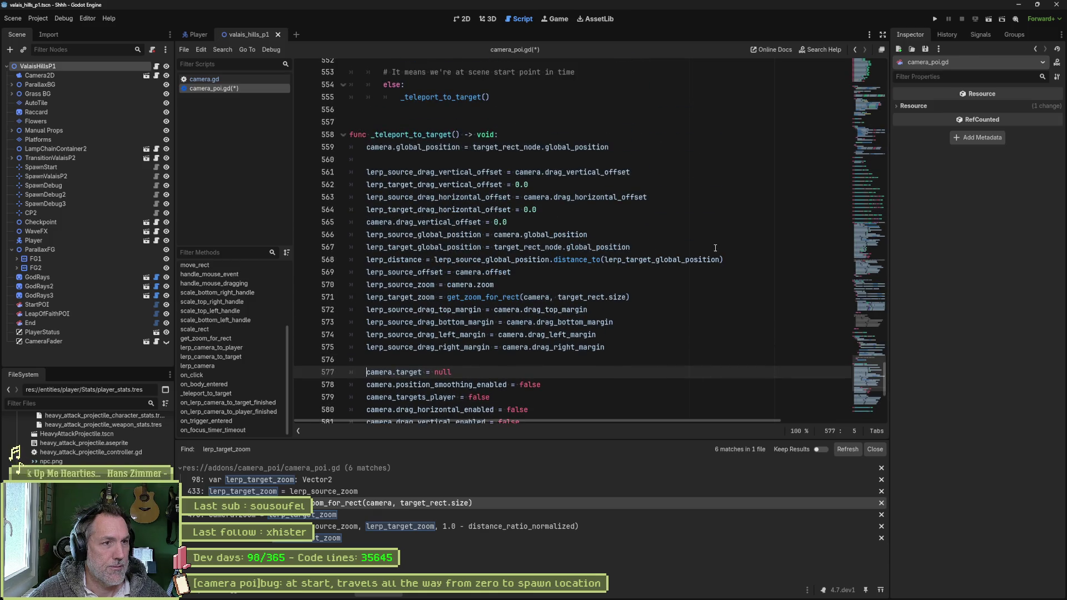
pyautogui.scroll(-1, 715, 248)
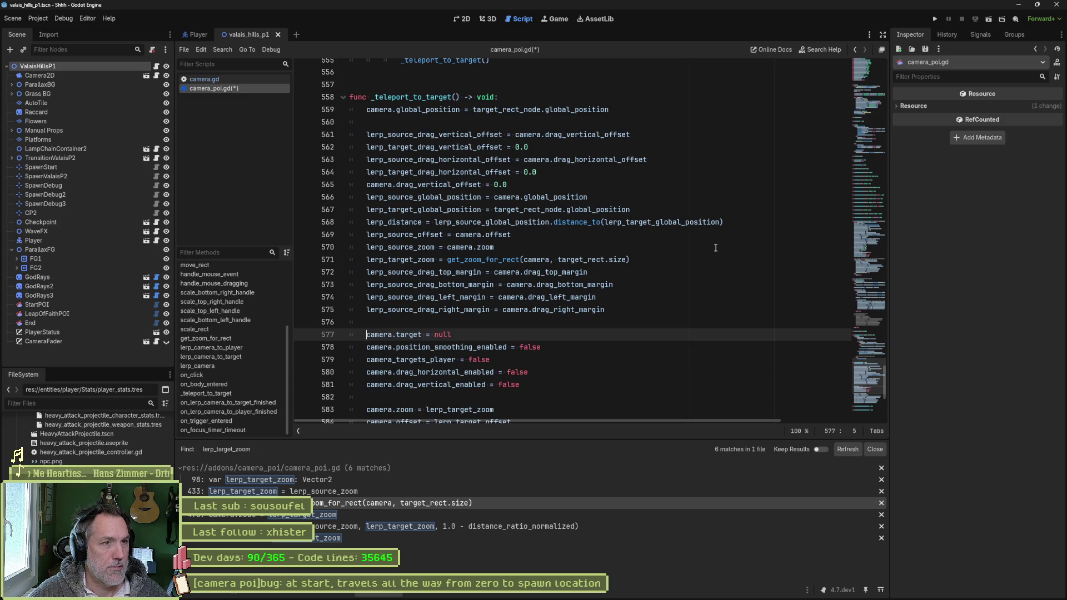
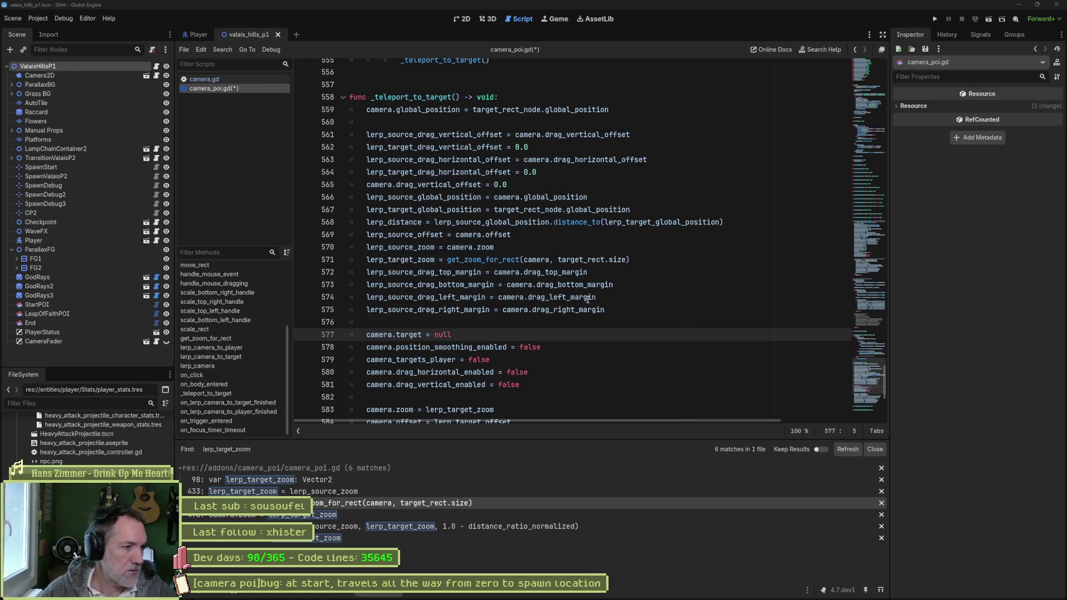
# Select Camera2D, expand its DefaultCamera settings resource in the Inspector, and run the scene with F6.
pyautogui.click(45, 76)
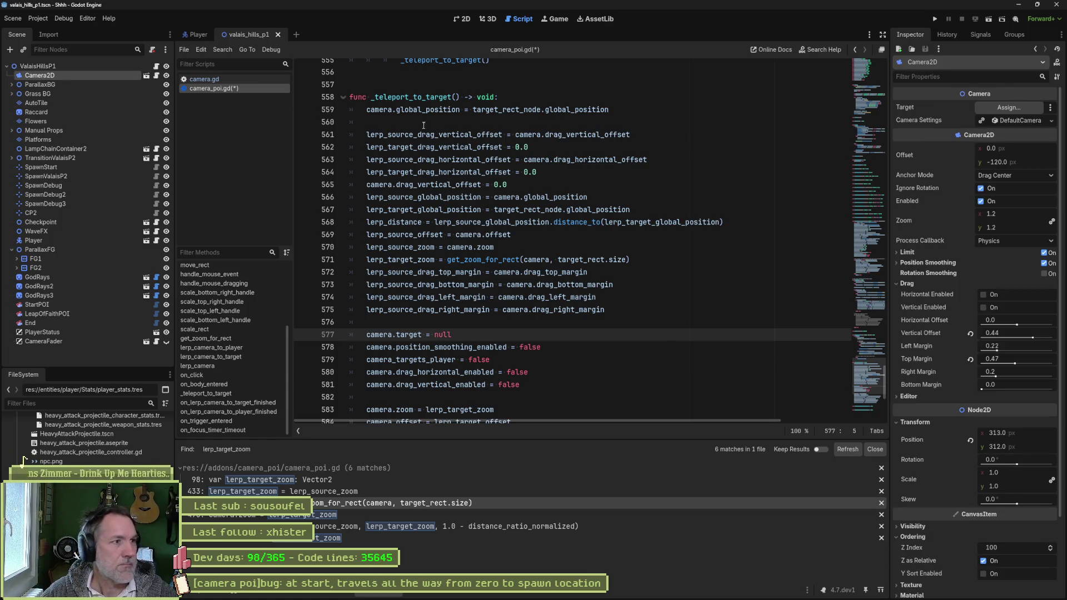
pyautogui.click(1025, 119)
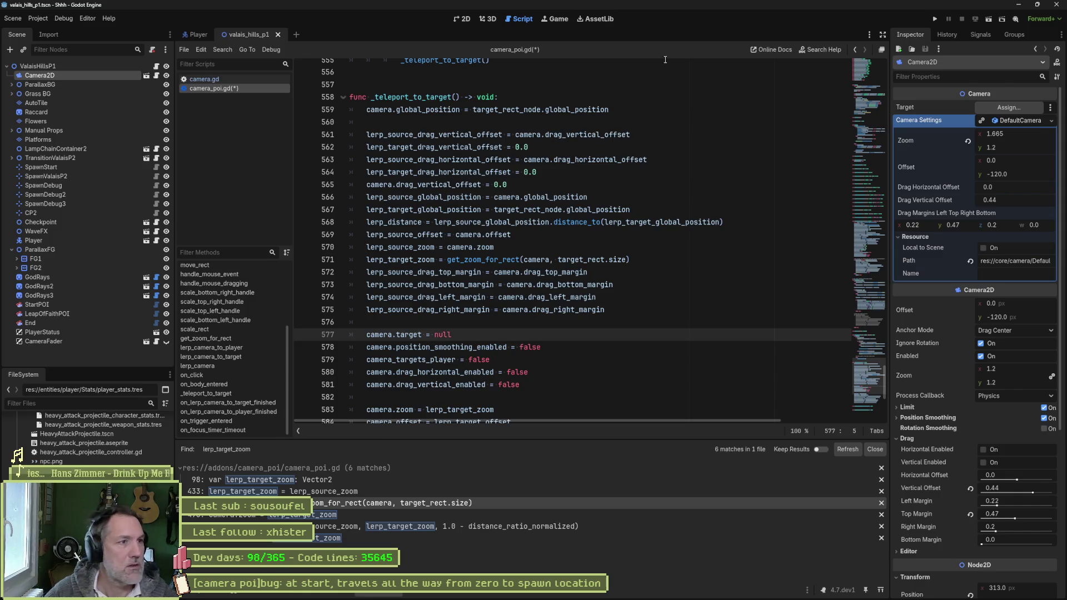
pyautogui.press('F6')
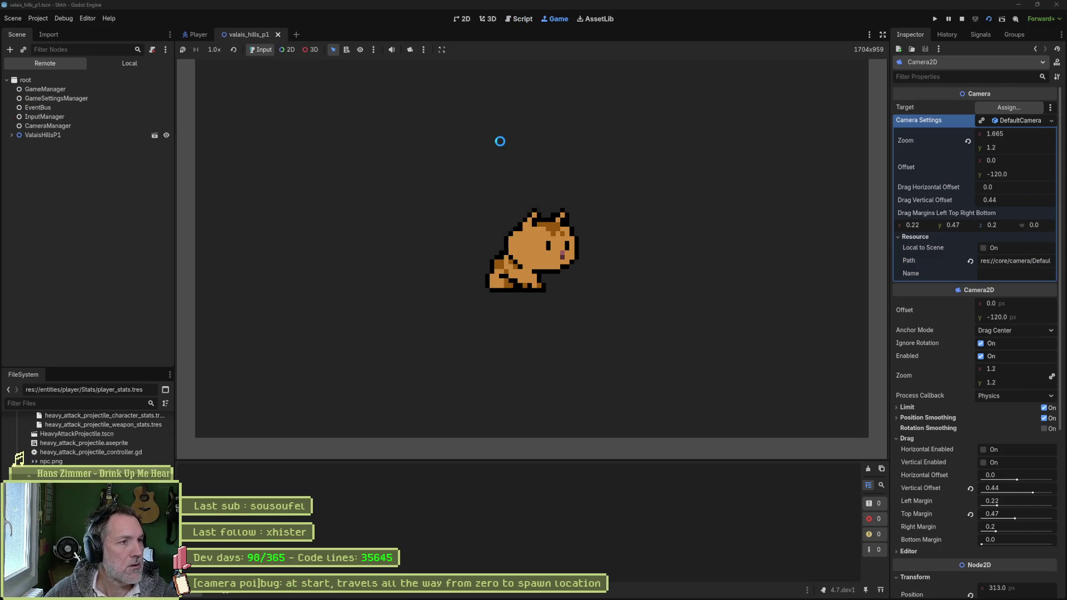
# Stop the game, view the Nil 'ready' error, and select GameManager.player on camera_poi.gd line 122.
pyautogui.press('F8')
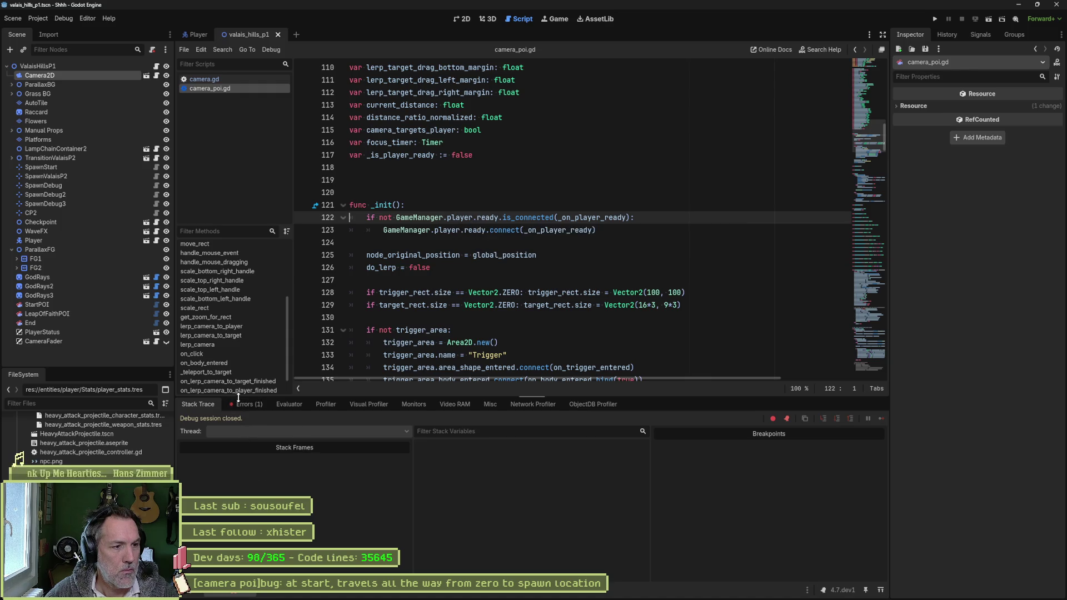
pyautogui.click(252, 405)
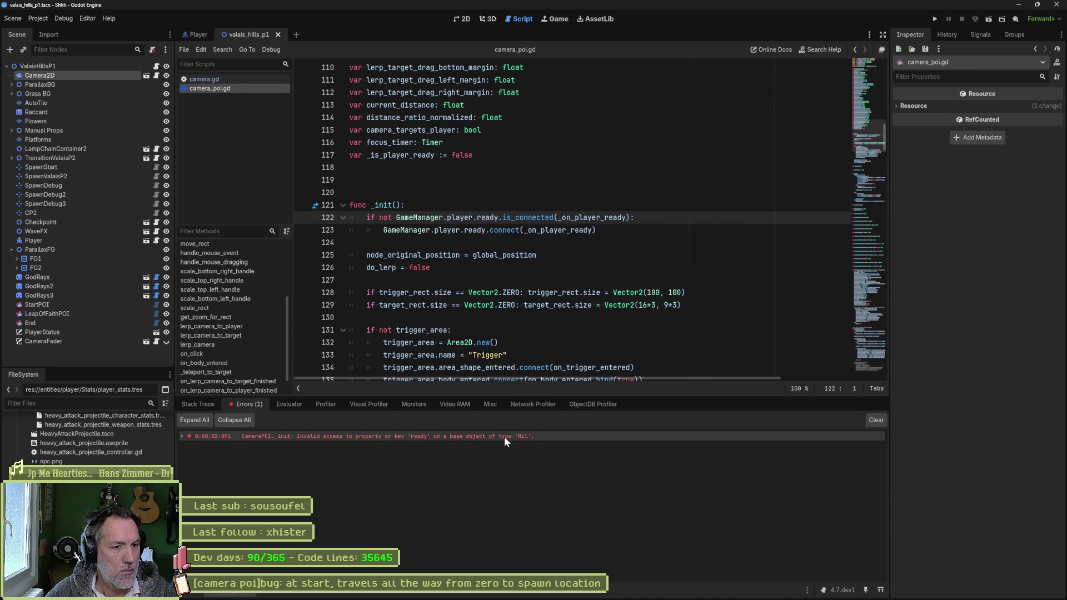
pyautogui.moveTo(505, 435)
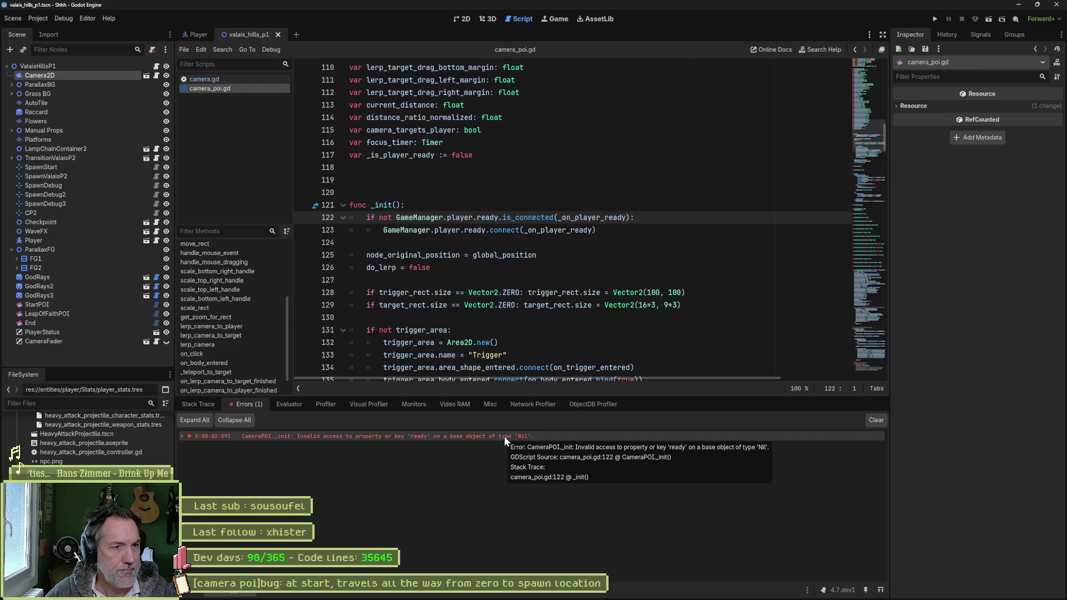
pyautogui.doubleClick(468, 216)
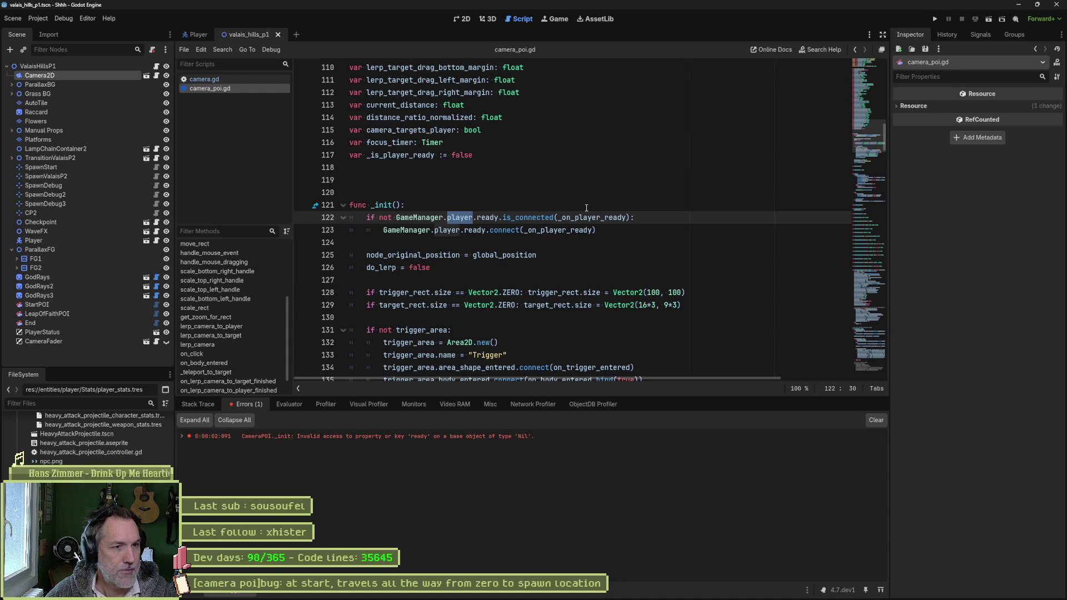
pyautogui.moveTo(397, 217); pyautogui.dragTo(473, 217)
# Search the whole project for GameManager.player and scroll through the 43 matches.
pyautogui.hotkey('ctrl', 'shift', 'f')
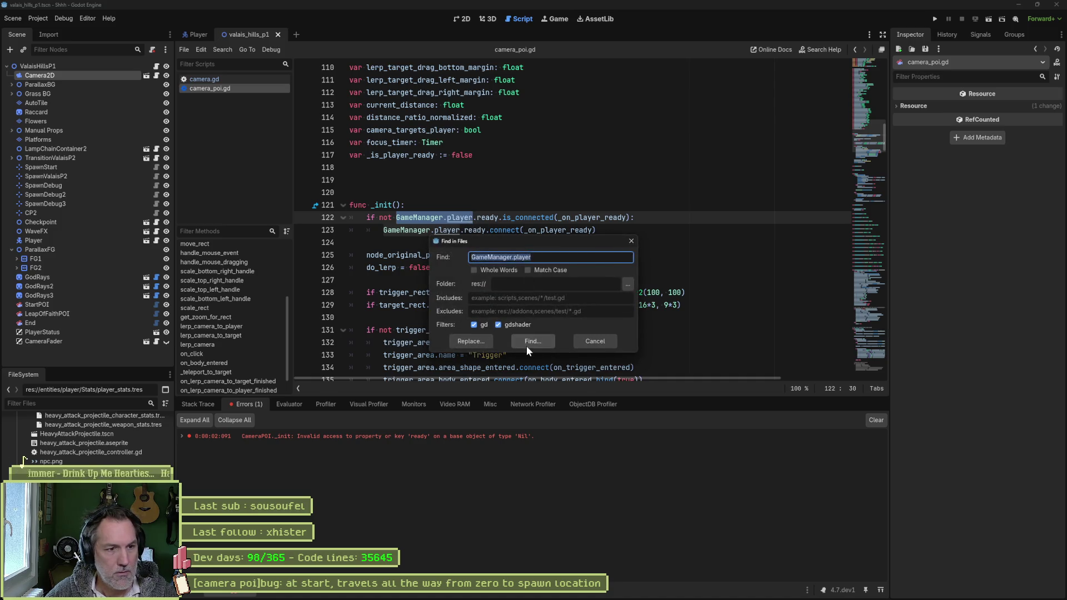
pyautogui.click(528, 342)
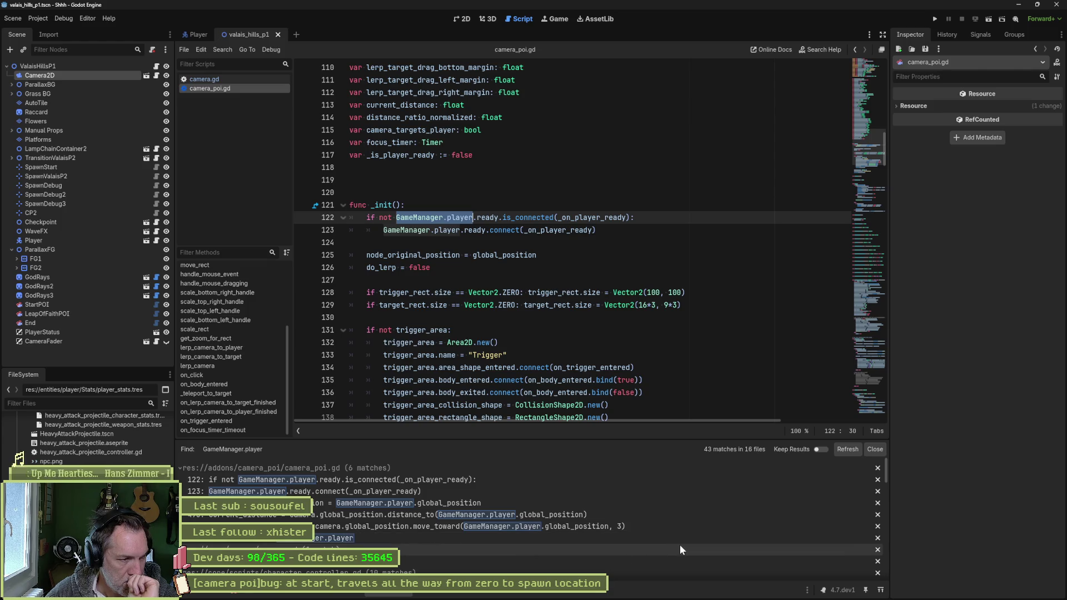
pyautogui.scroll(-2, 679, 545)
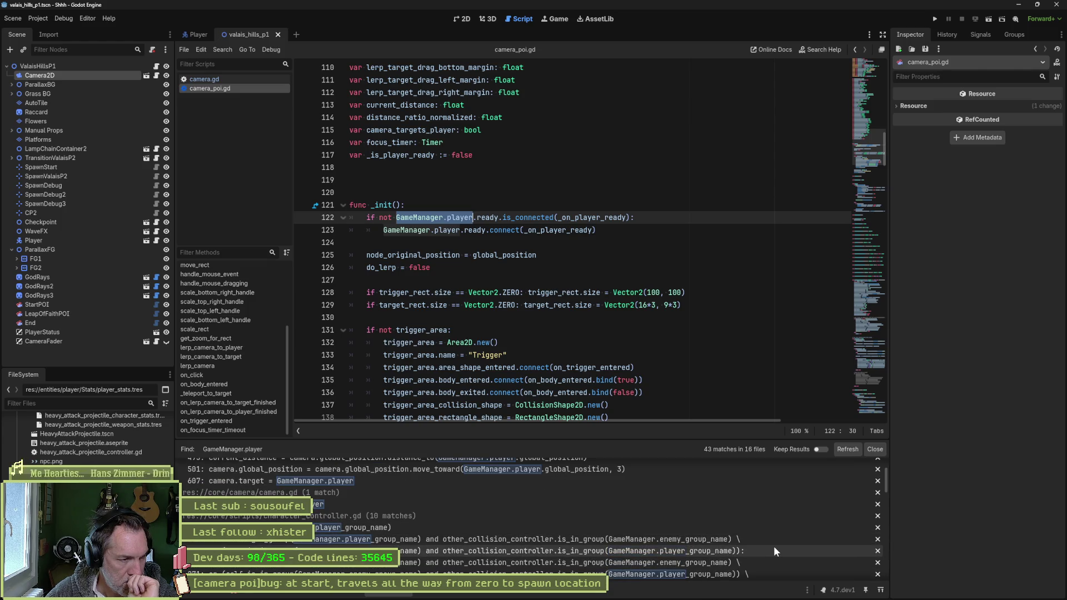
pyautogui.scroll(-4, 775, 546)
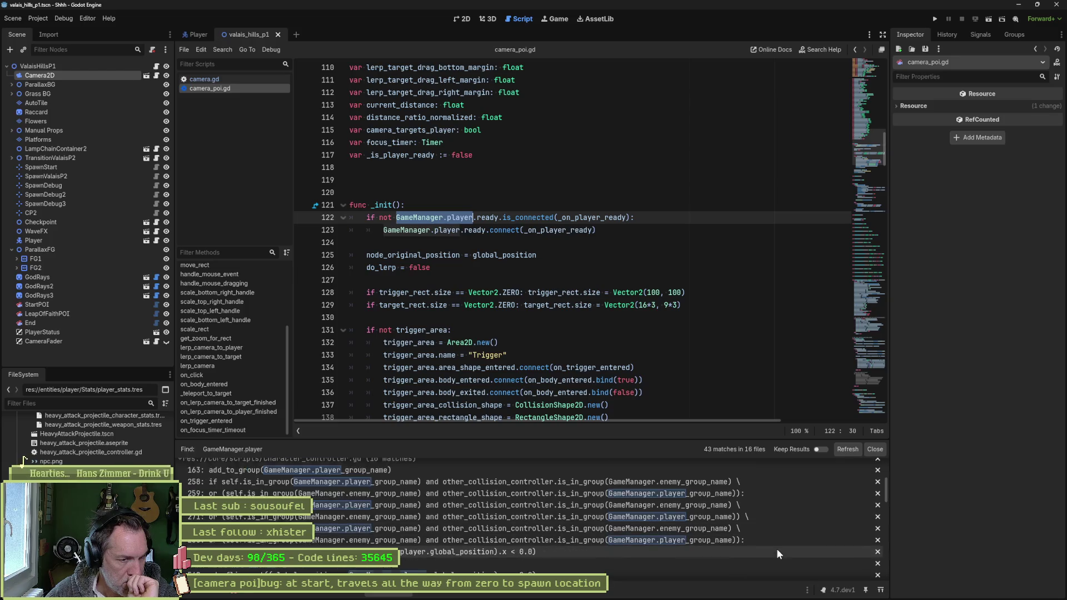
pyautogui.scroll(-3, 776, 548)
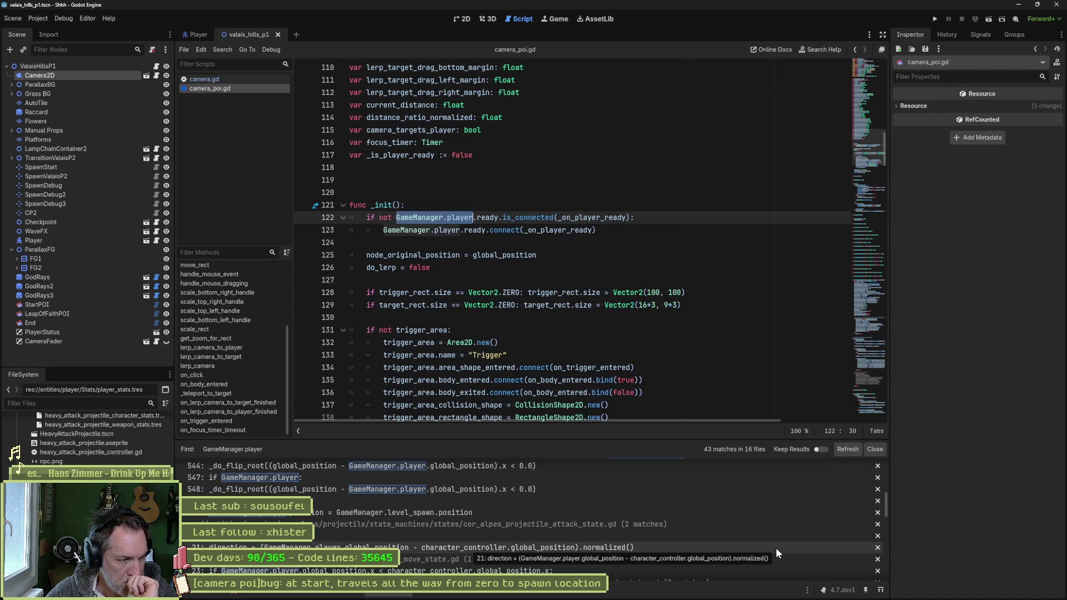
pyautogui.scroll(-3, 776, 548)
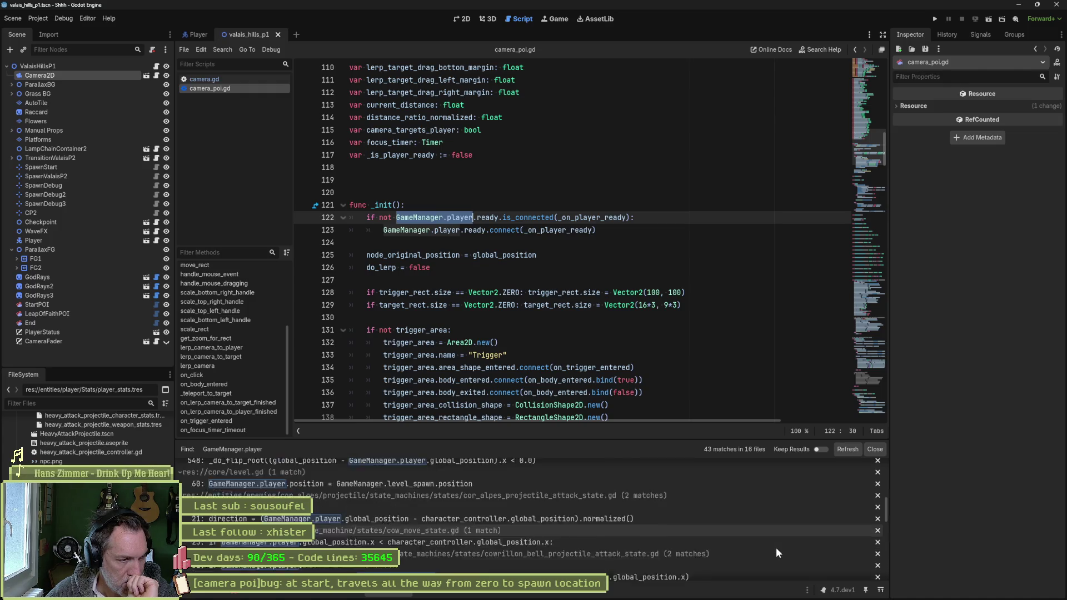
pyautogui.scroll(-5, 776, 548)
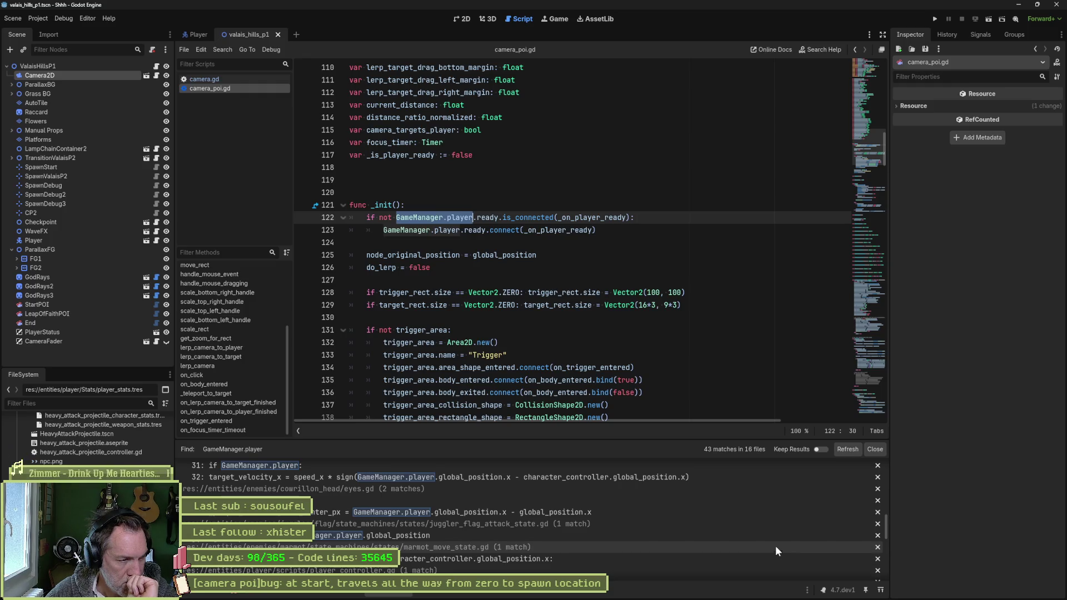
pyautogui.scroll(-1, 775, 546)
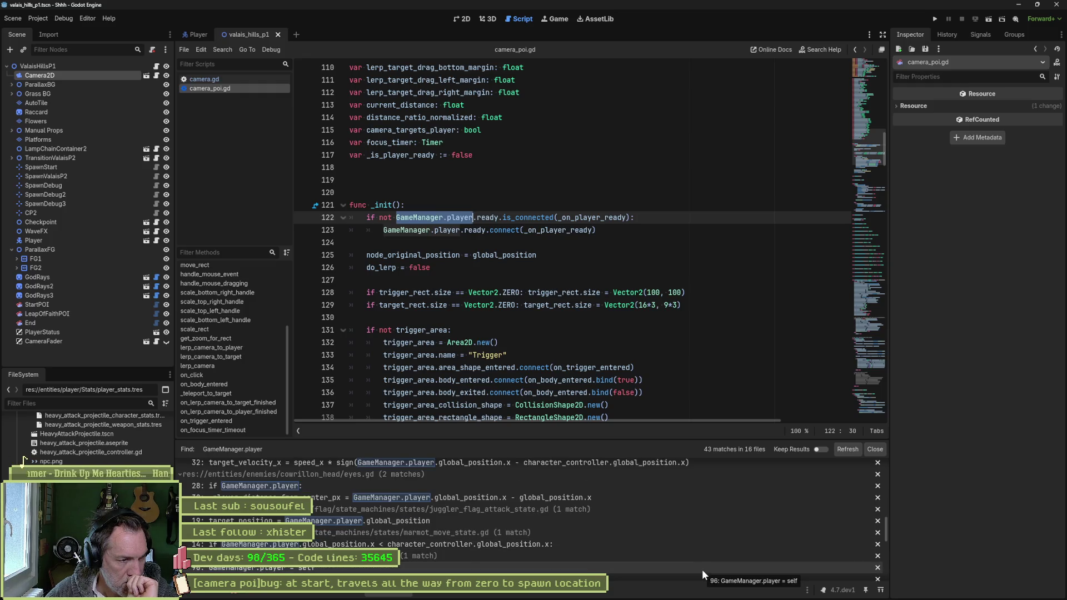
# Open the '96: GameManager.player = self' match in player_controller.gd and place the caret above _ready.
pyautogui.click(702, 570)
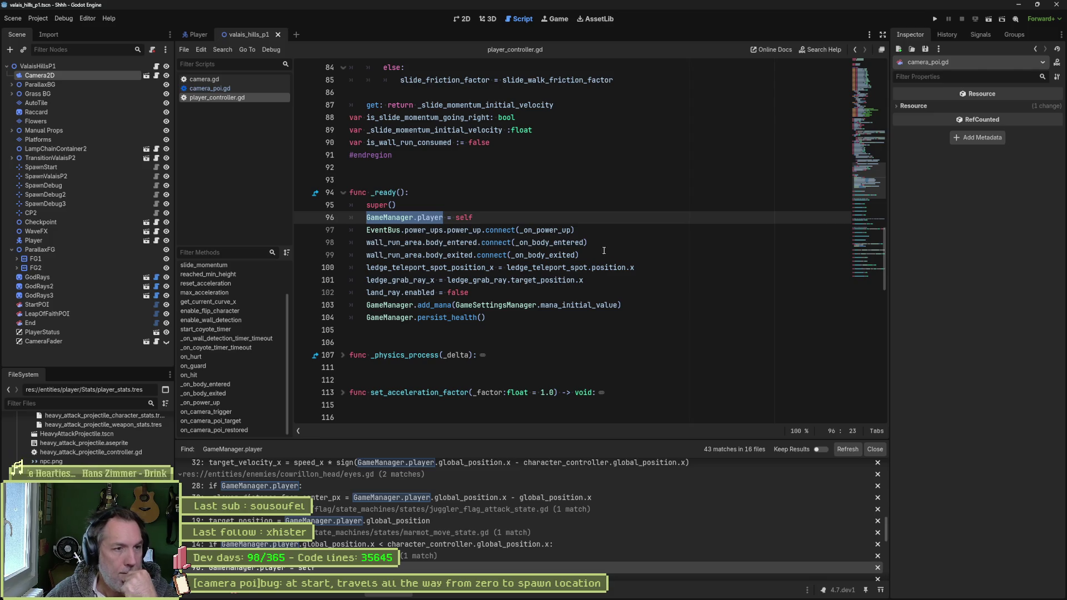
pyautogui.click(482, 191)
pyautogui.press('Up')
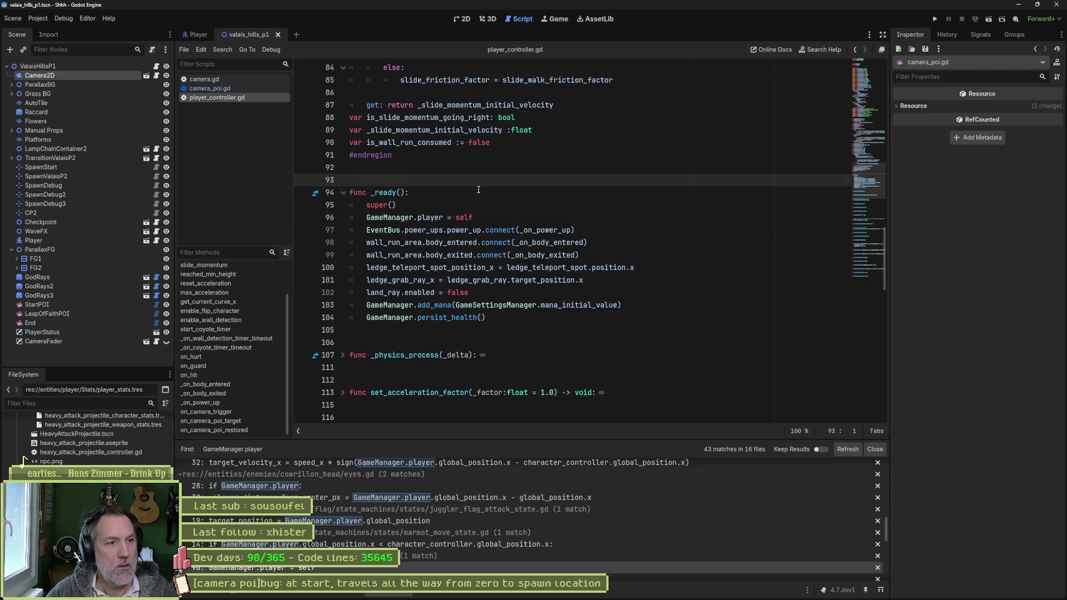
pyautogui.moveTo(387, 220)
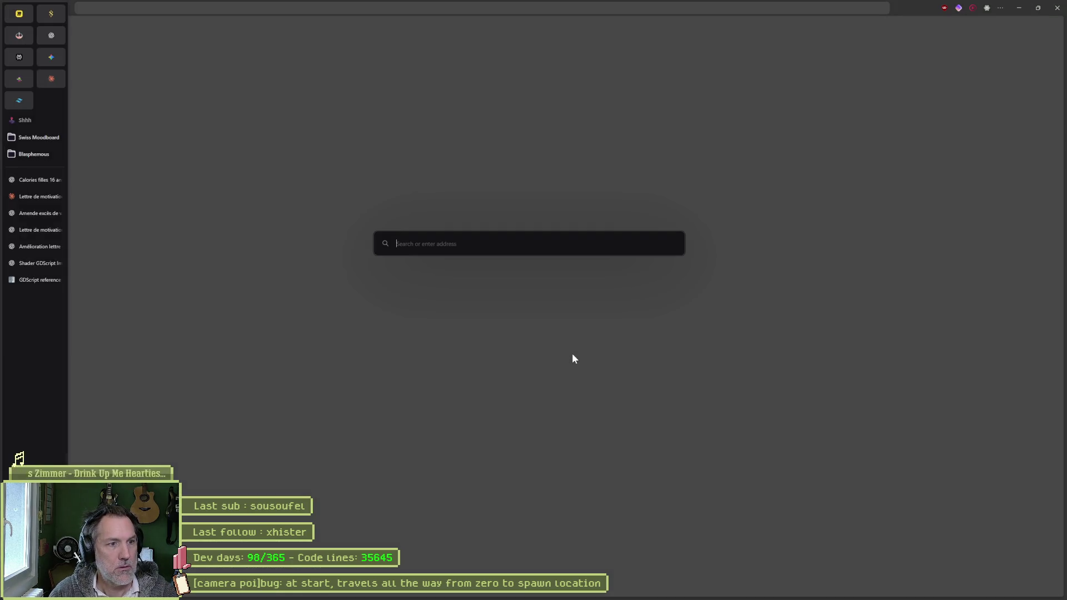
# Open ChatGPT and ask, in French, whether Godot globals are already ready in _init.
pyautogui.write('chat')
pyautogui.press('Return')
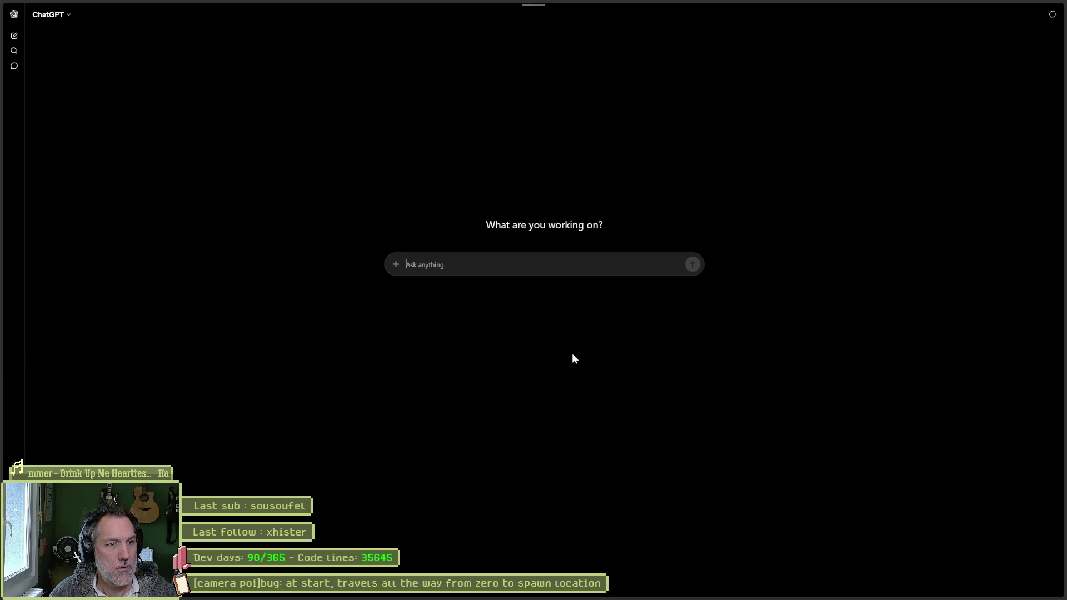
pyautogui.write('je peux')
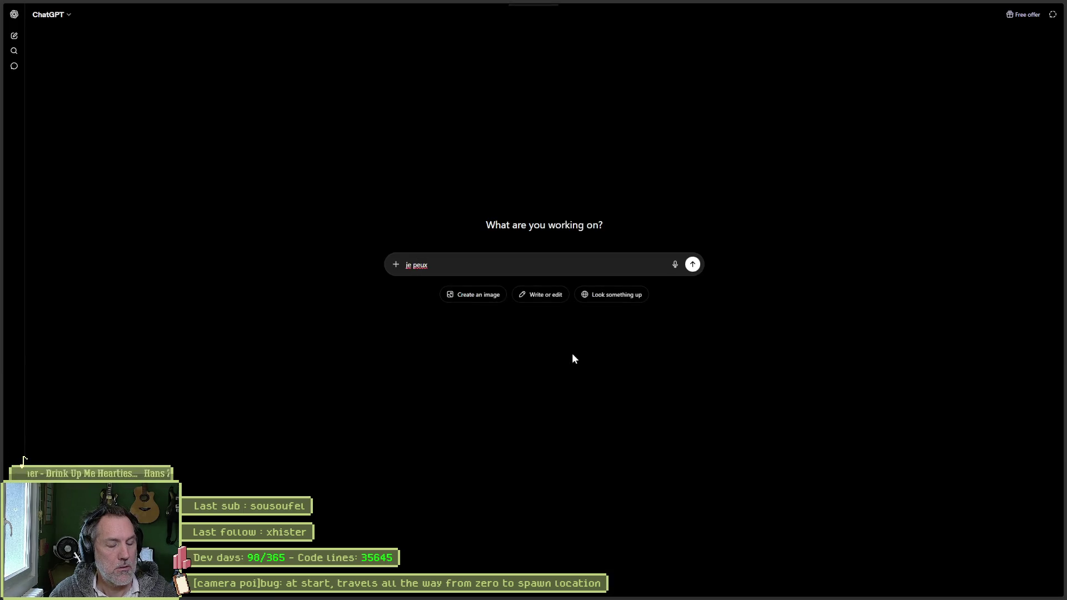
pyautogui.hotkey('ctrl', 'a')
pyautogui.press('BackSpace')
pyautogui.write('l')
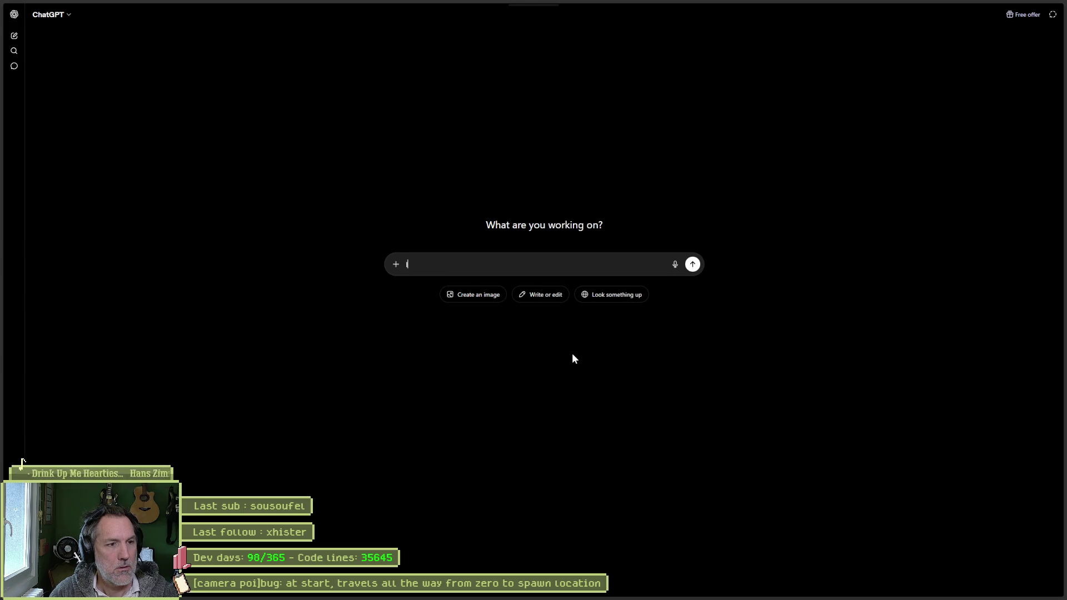
pyautogui.write('es globals dans go')
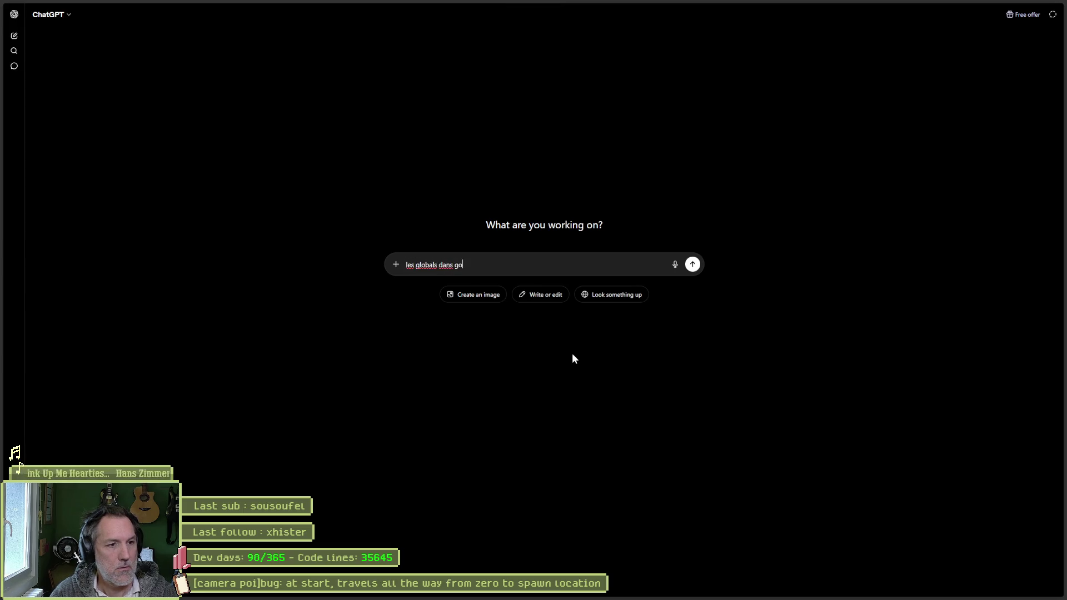
pyautogui.write('dot sont deja pr')
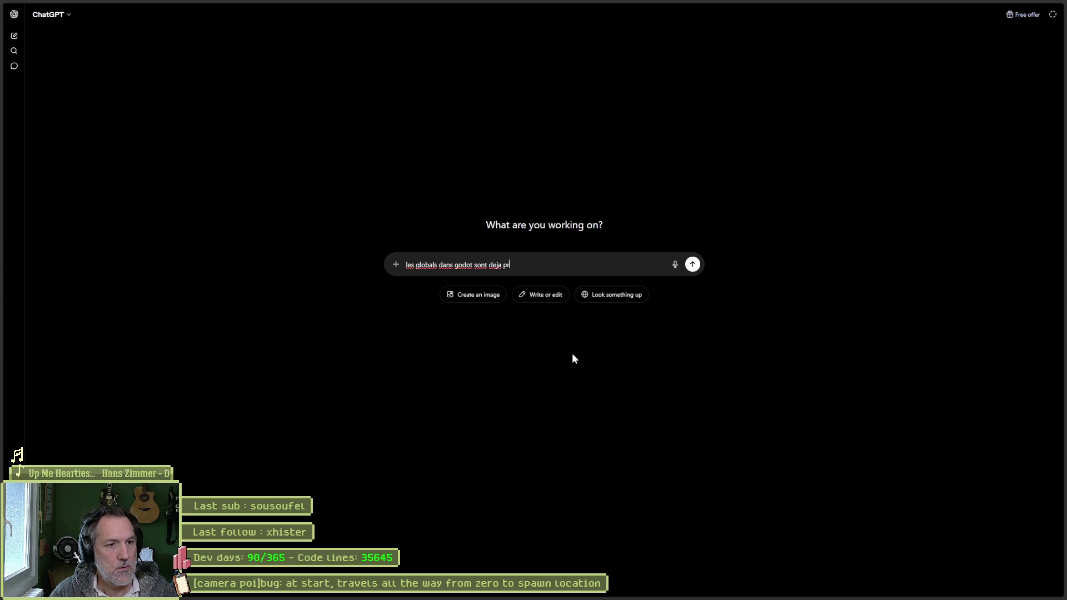
pyautogui.write('ets a')
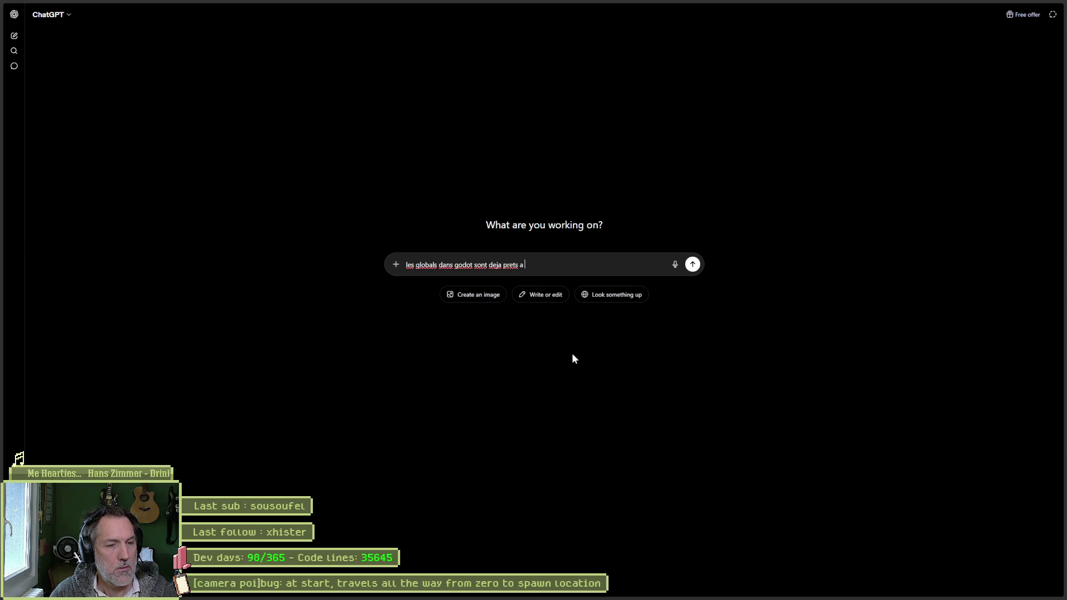
pyautogui.press('BackSpace')
pyautogui.press('BackSpace')
pyautogui.write('quan')
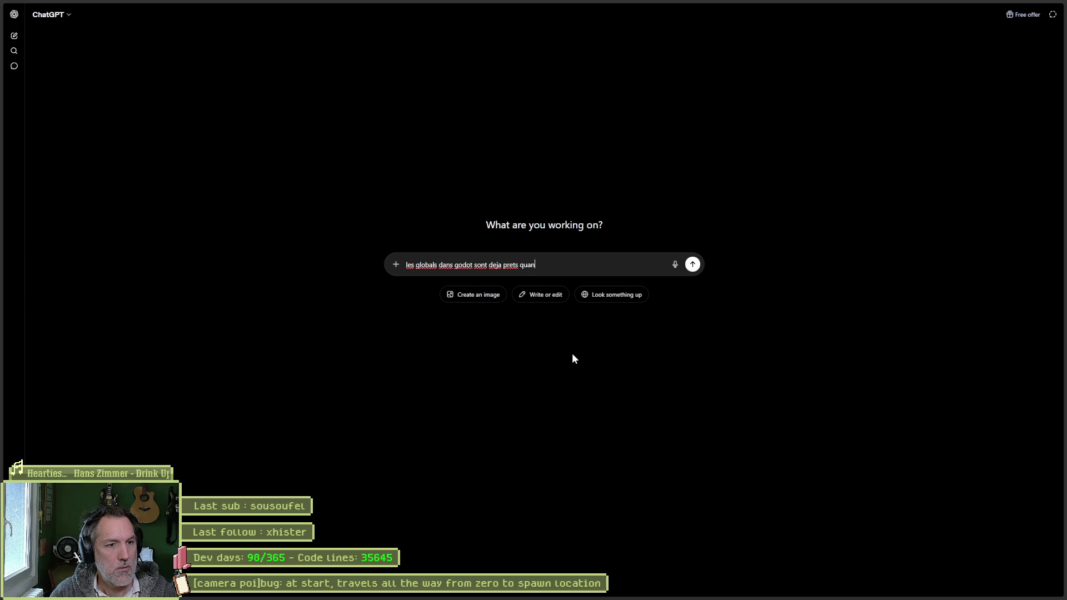
pyautogui.write('d on passe dans la f')
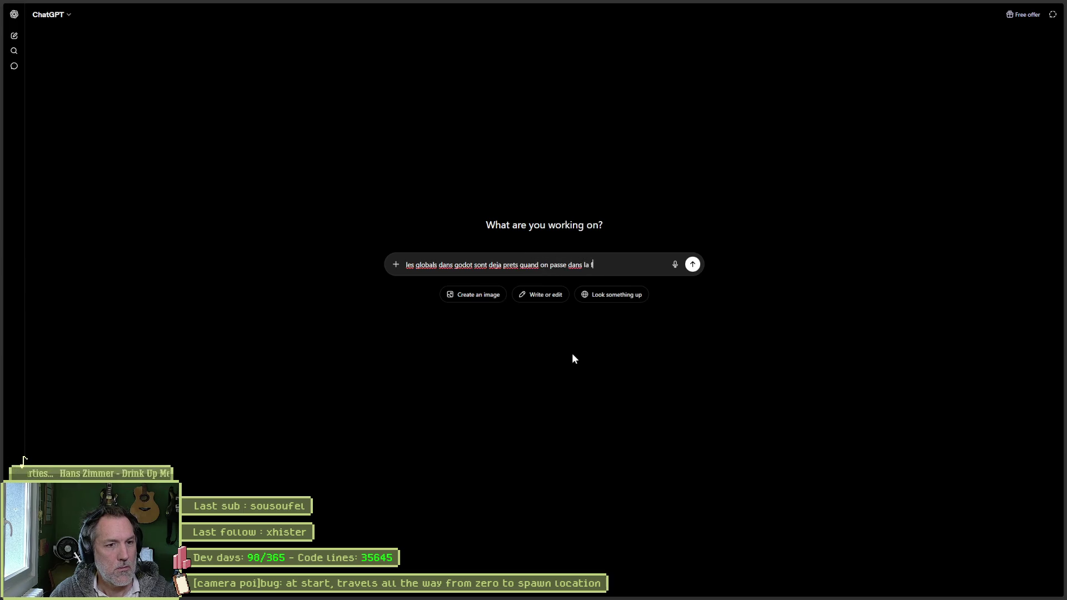
pyautogui.write('onction _init ?')
pyautogui.press('Return')
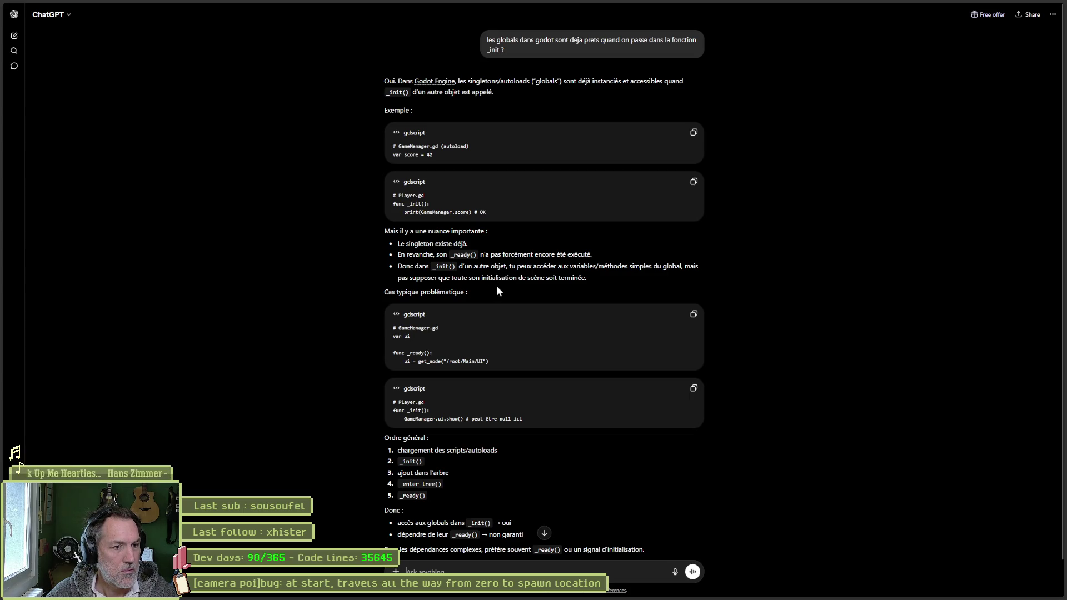
# Read through the reply explaining the load order, then shrink the browser window.
pyautogui.scroll(-1, 379, 360)
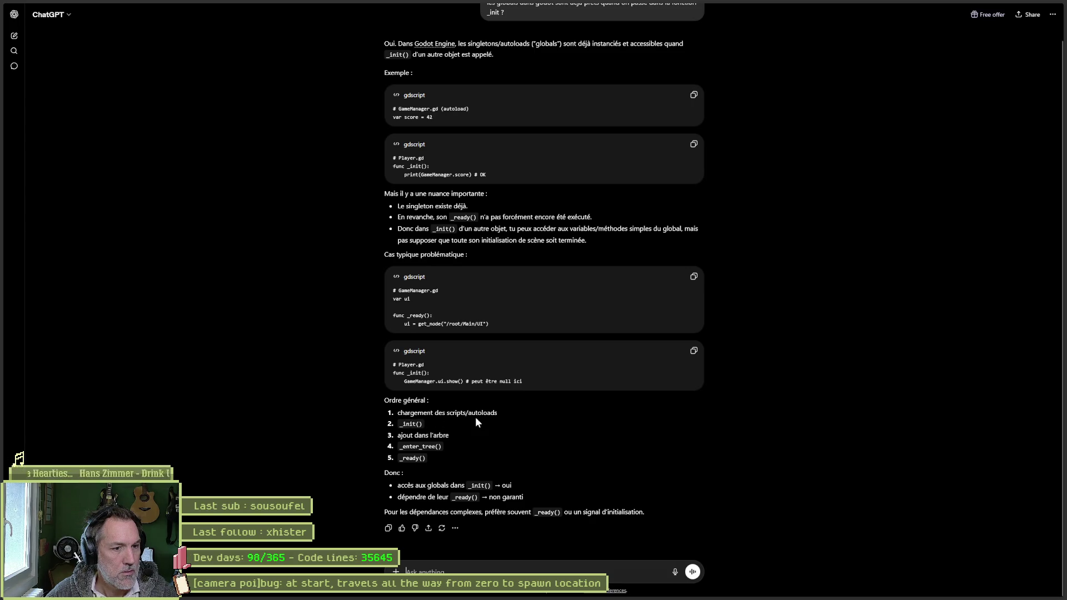
pyautogui.moveTo(399, 422); pyautogui.dragTo(393, 413)
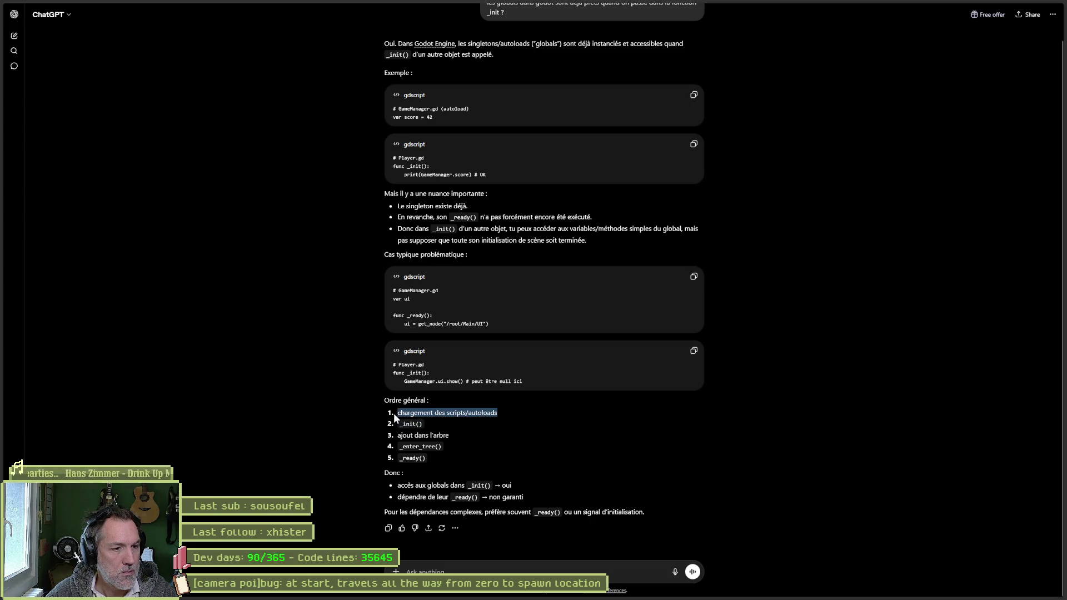
pyautogui.click(405, 427)
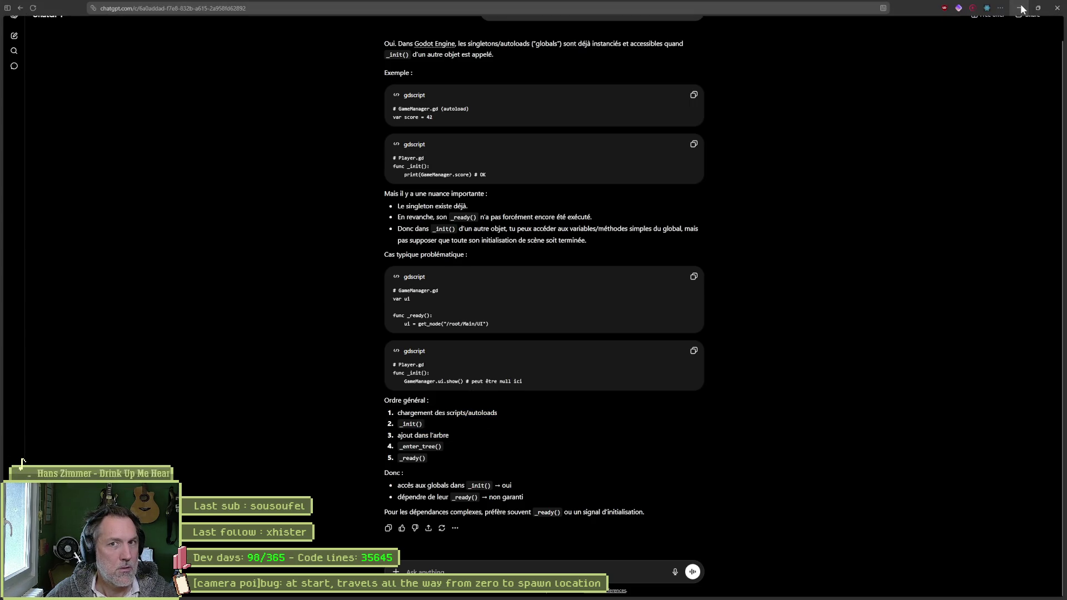
pyautogui.click(1022, 10)
# In player_controller.gd, add a new func _init(): above _ready.
pyautogui.click(1006, 19)
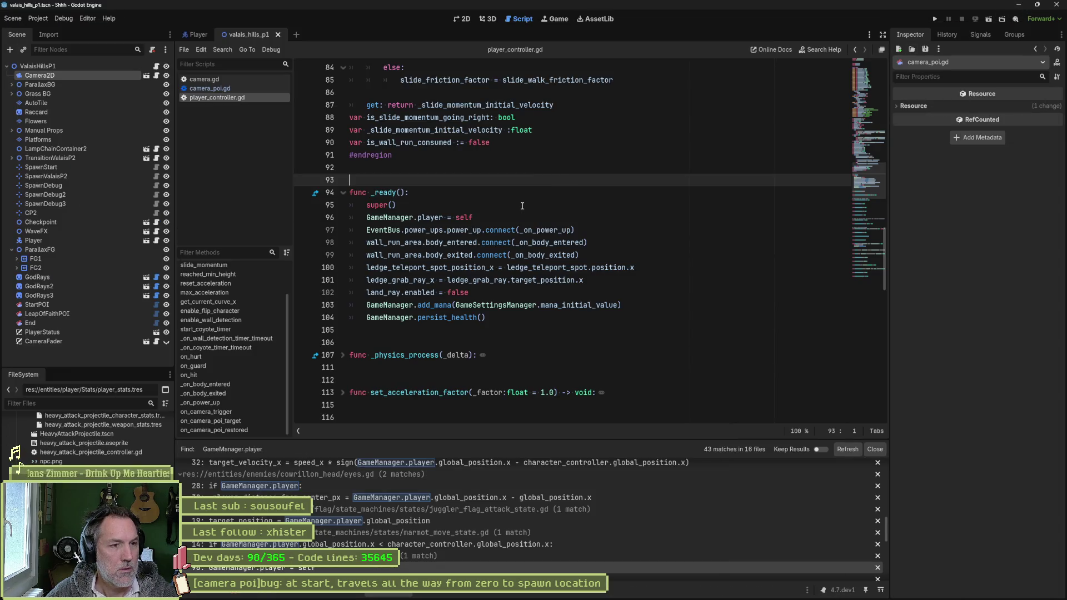
pyautogui.doubleClick(464, 217)
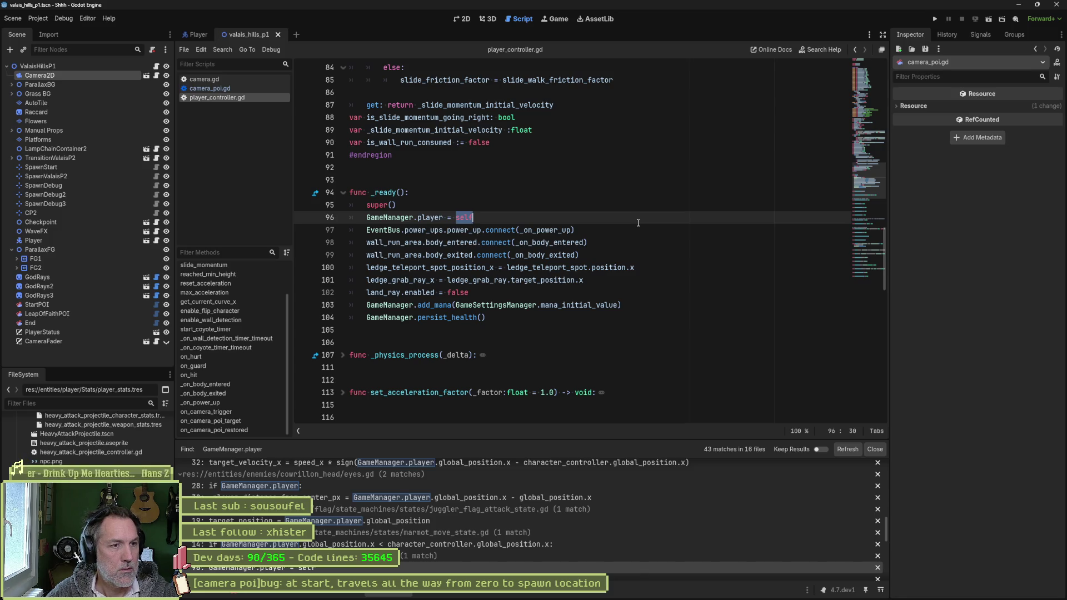
pyautogui.click(431, 182)
pyautogui.press('Return')
pyautogui.press('Return')
pyautogui.press('Return')
pyautogui.press('Up')
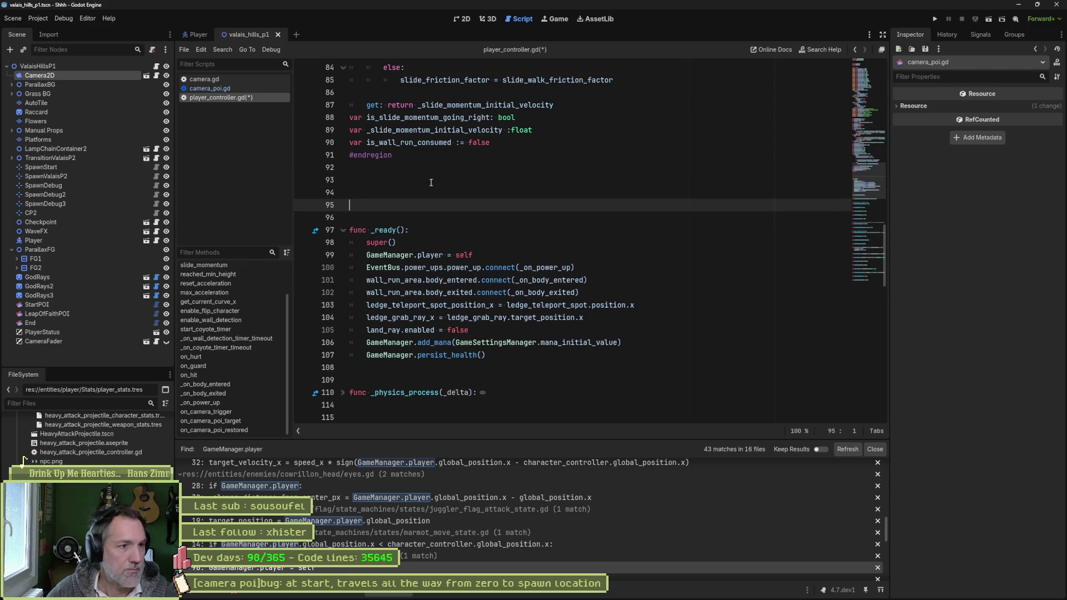
pyautogui.press('Up')
pyautogui.write('func _')
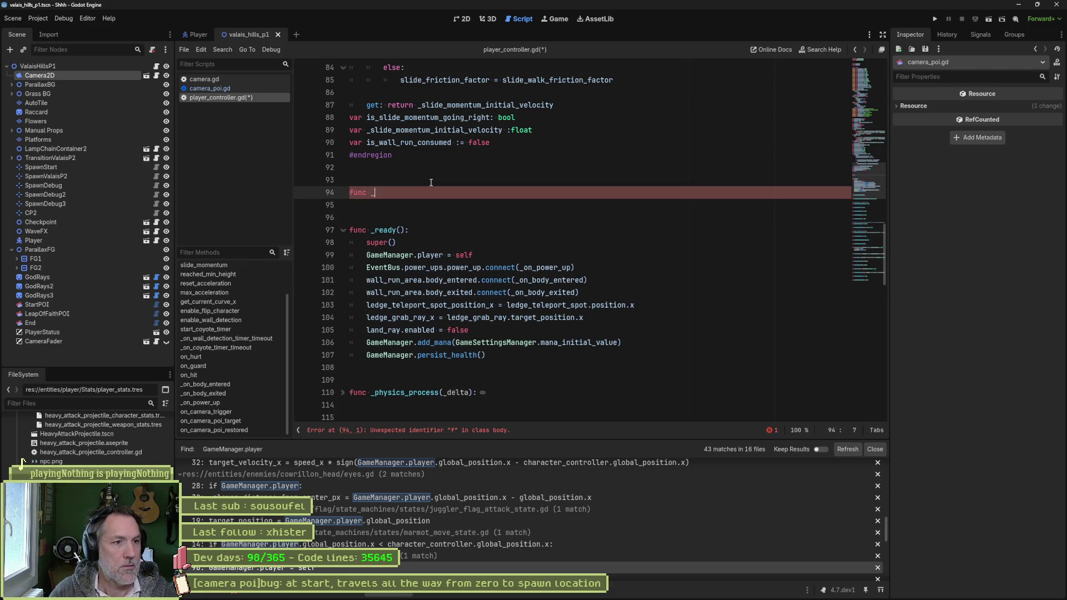
pyautogui.write('init():')
pyautogui.press('Return')
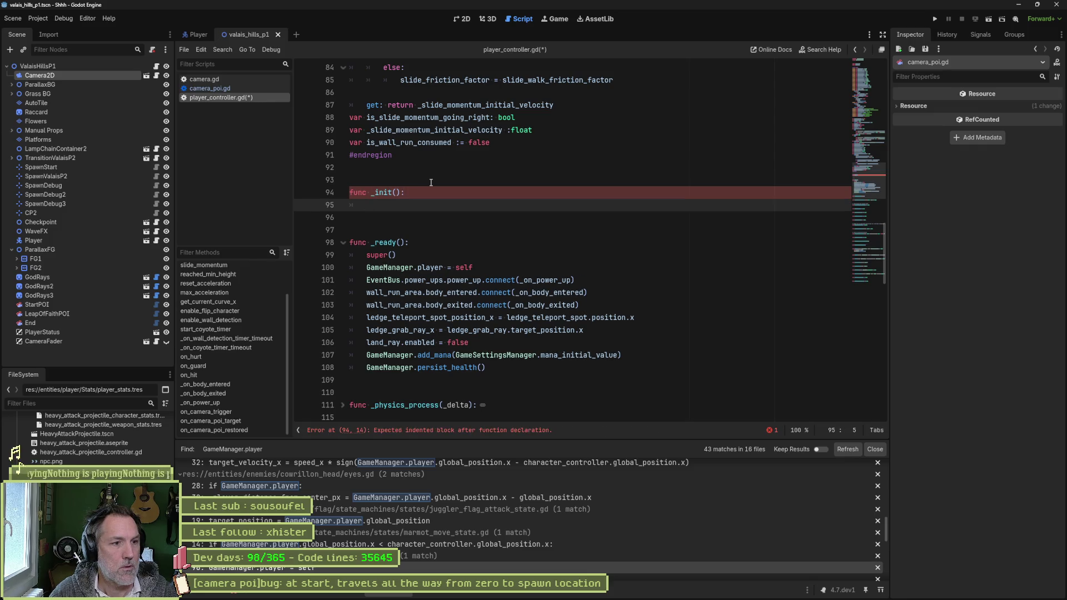
# Move 'GameManager.player = self' into _init, remove the extra blank line, save, and rerun the scene.
pyautogui.click(489, 273)
pyautogui.hotkey('alt', 'Up')
pyautogui.hotkey('alt', 'Up')
pyautogui.hotkey('alt', 'Up')
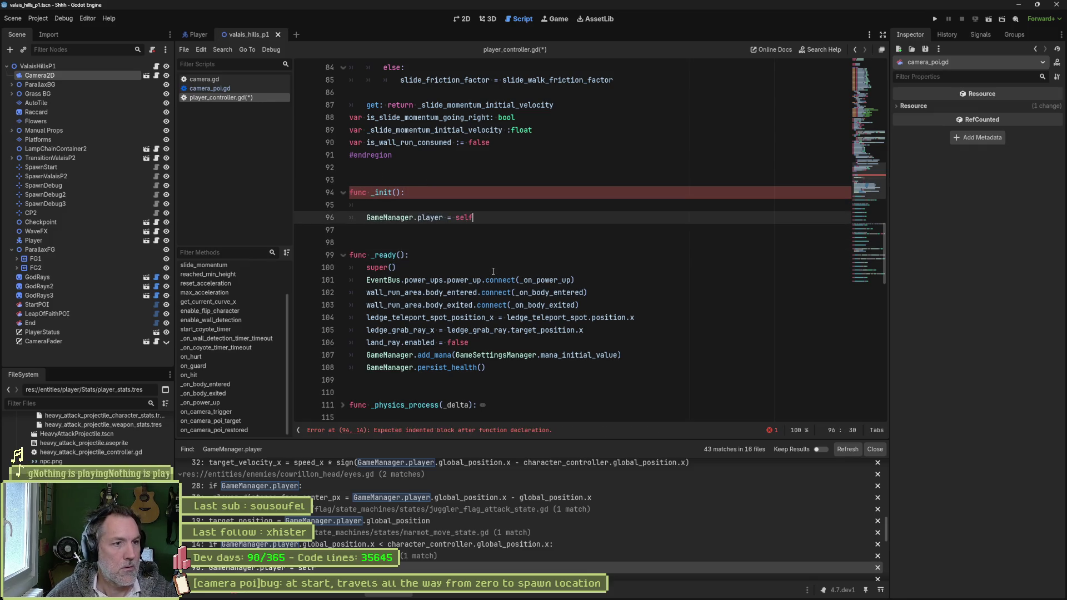
pyautogui.press('Down')
pyautogui.hotkey('ctrl', 'shift', 'k')
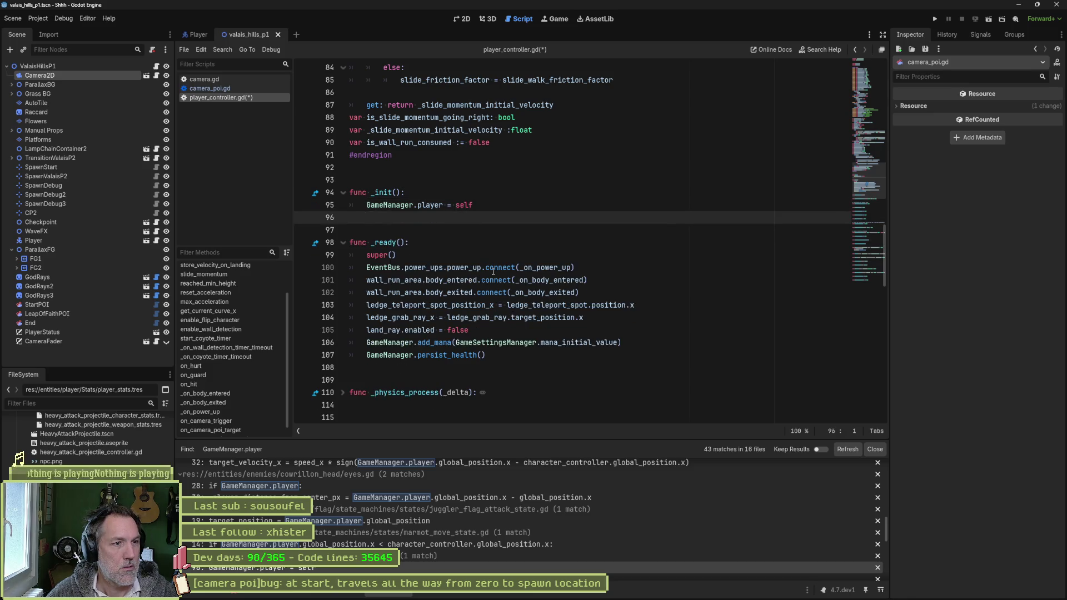
pyautogui.hotkey('ctrl', 's')
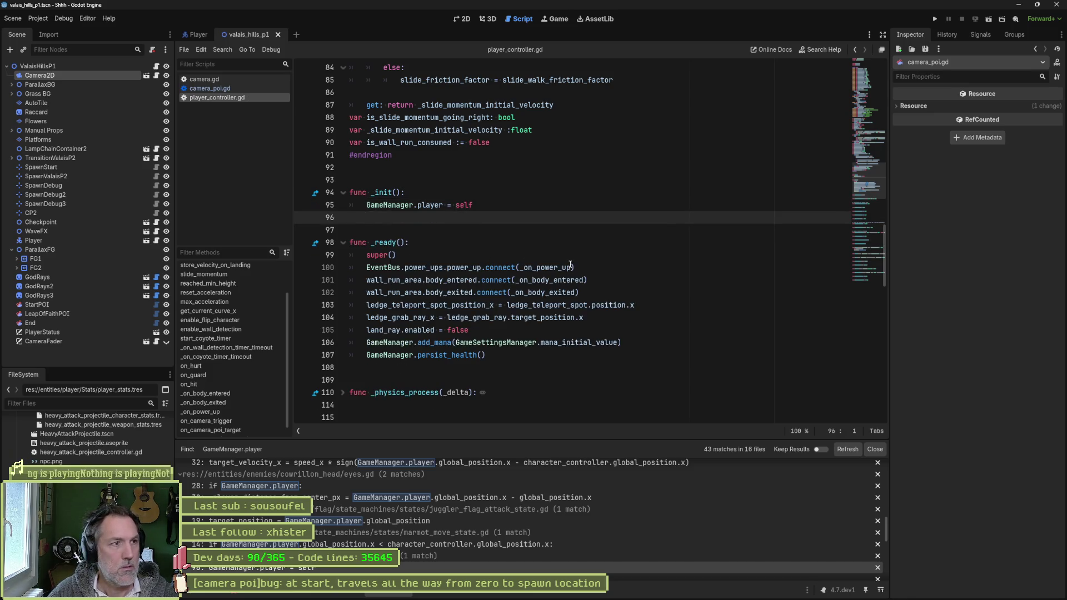
pyautogui.press('F6')
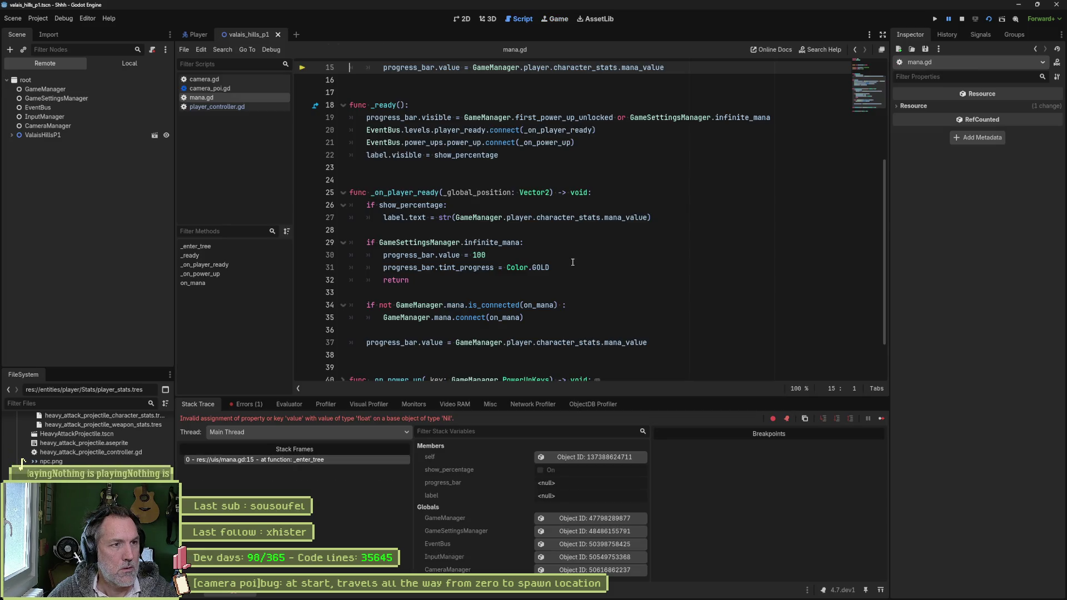
# Inspect character_stats on mana.gd line 15, then stop the paused debug session.
pyautogui.scroll(3, 573, 261)
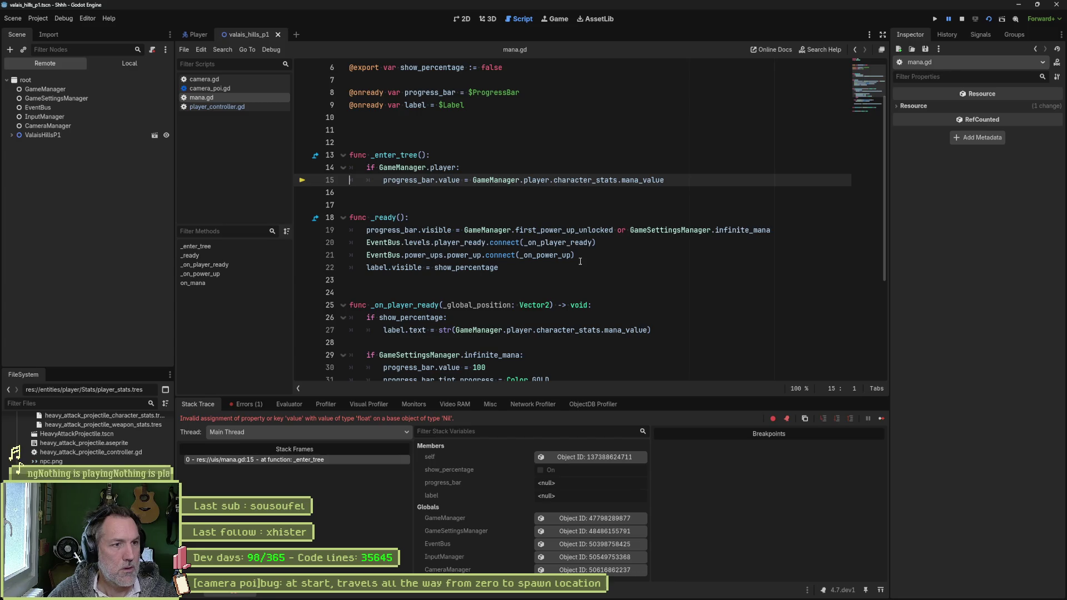
pyautogui.moveTo(450, 171)
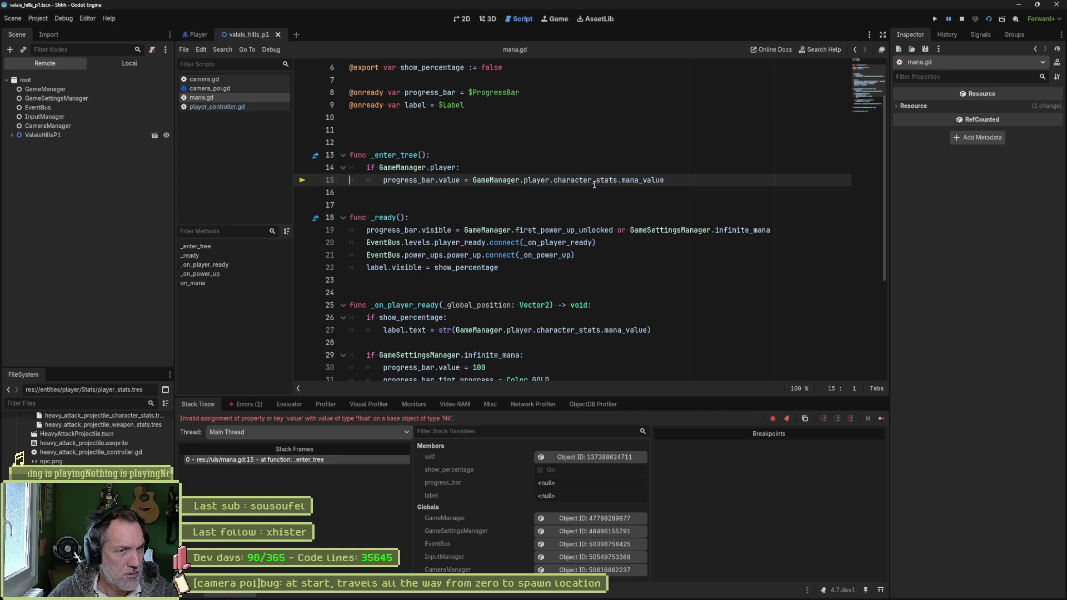
pyautogui.moveTo(594, 185)
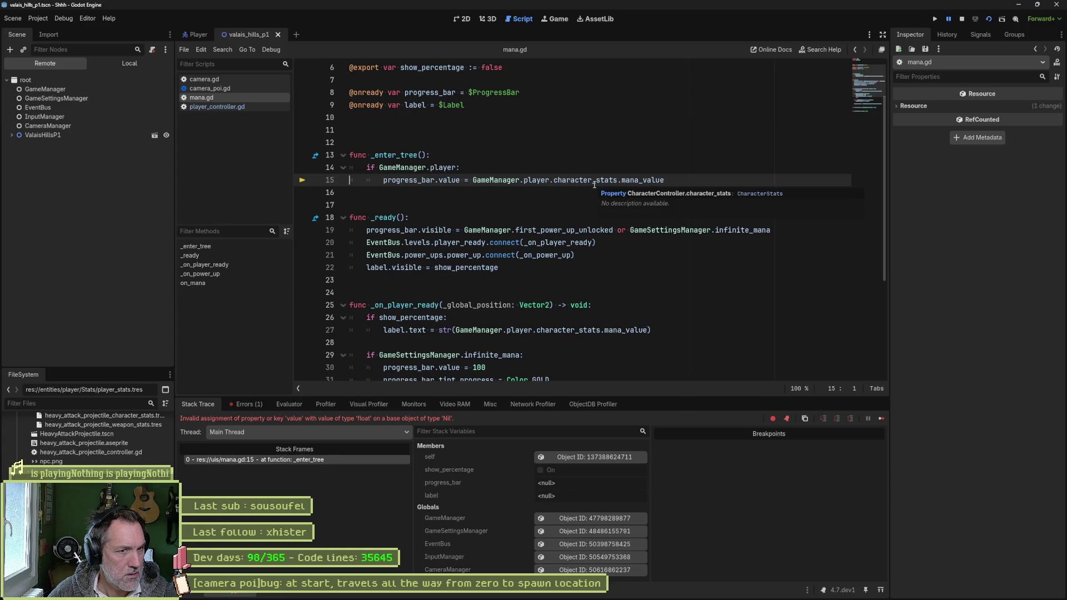
pyautogui.doubleClick(595, 184)
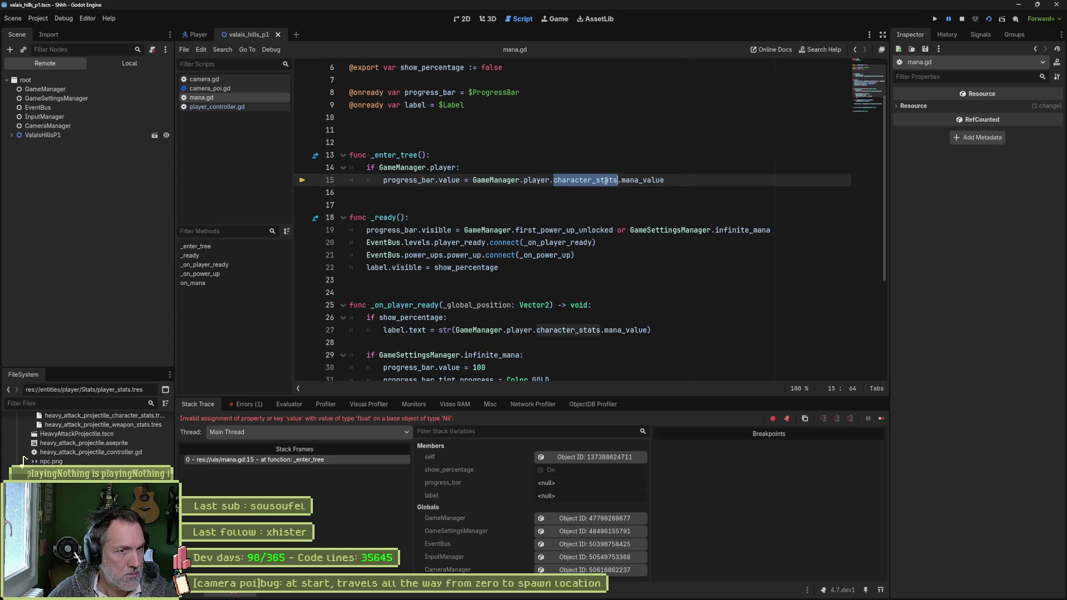
pyautogui.moveTo(597, 179)
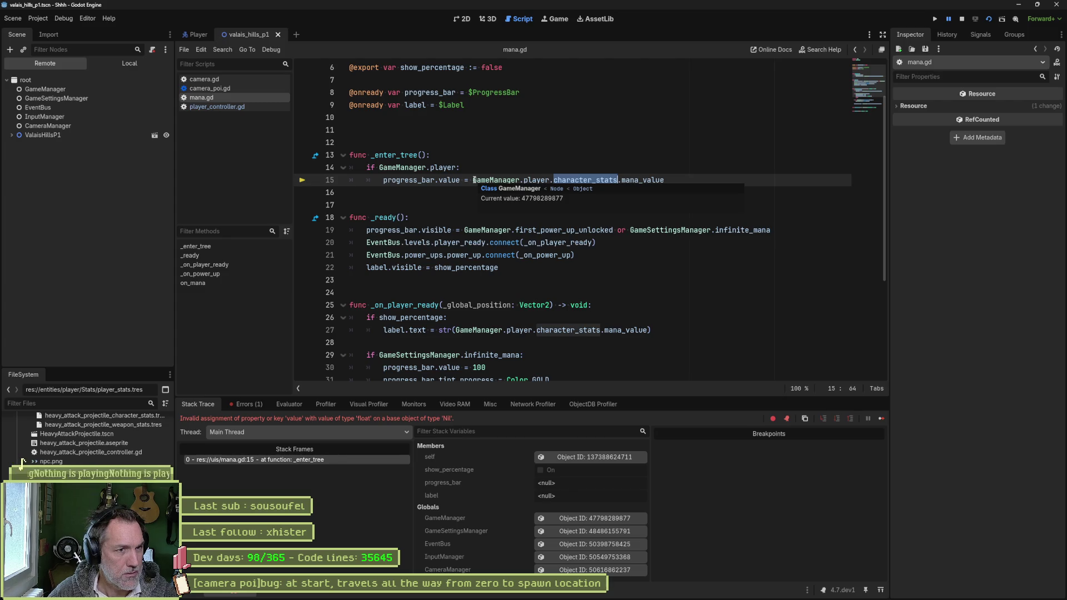
pyautogui.click(962, 19)
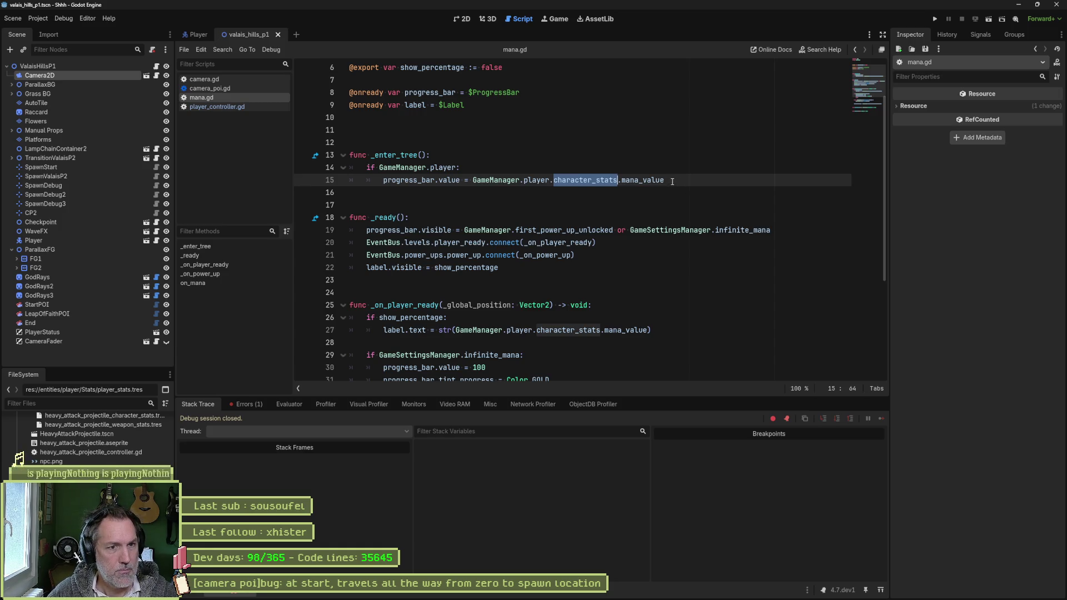
# Copy the player check from _enter_tree and paste it at the top of _on_player_ready.
pyautogui.moveTo(672, 181); pyautogui.dragTo(679, 155)
pyautogui.hotkey('ctrl', 'c')
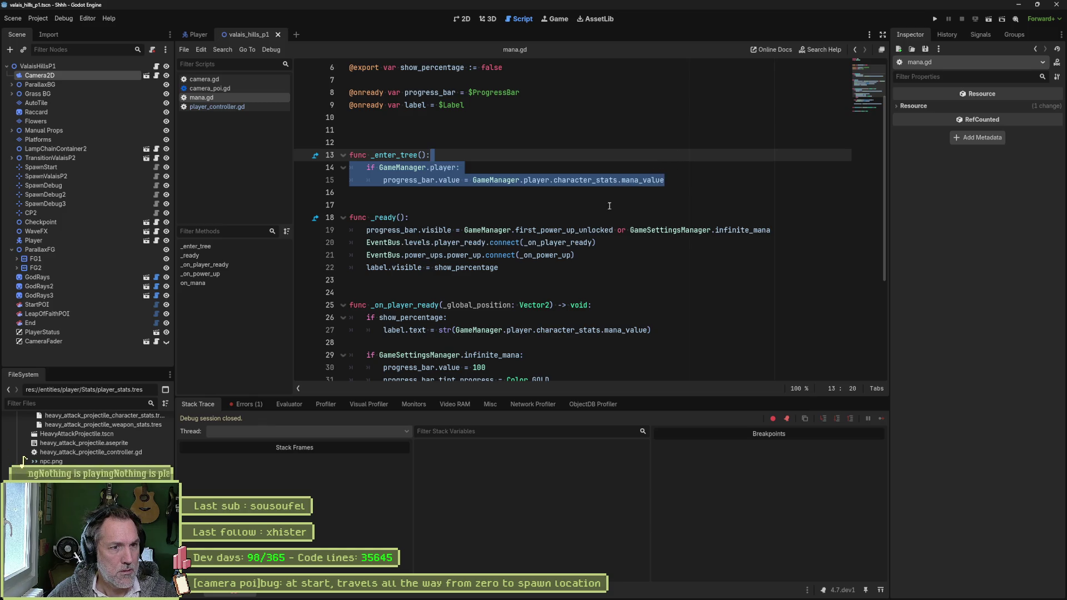
pyautogui.click(567, 243)
pyautogui.keyDown('ctrl'); pyautogui.click(567, 242); pyautogui.keyUp('ctrl')
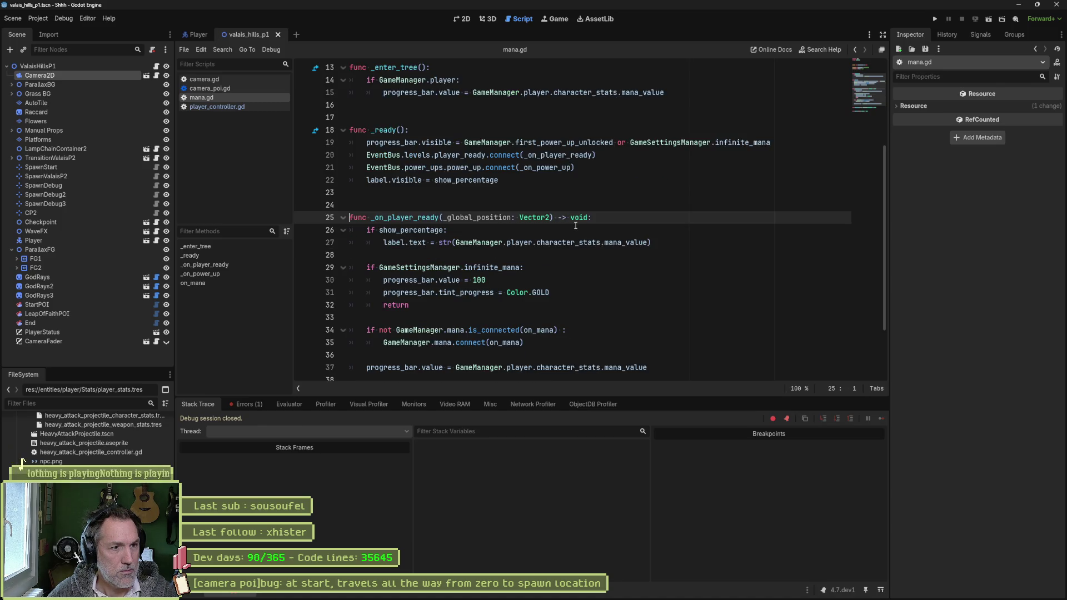
pyautogui.hotkey('ctrl', 'v')
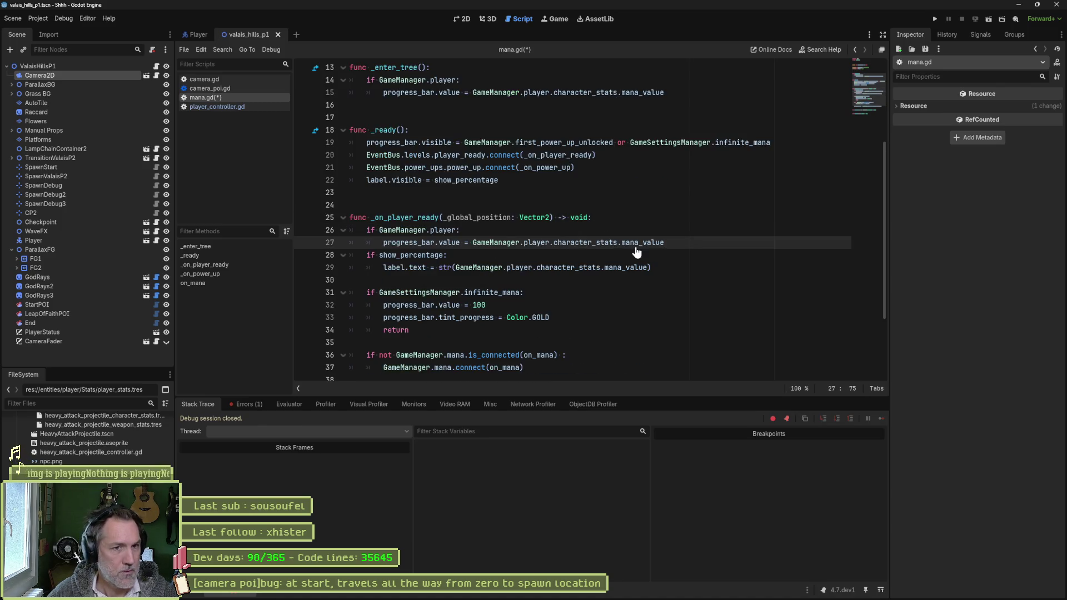
pyautogui.press('Return')
# Delete the _enter_tree function from mana.gd and run the scene with F6.
pyautogui.scroll(3, 504, 230)
pyautogui.moveTo(680, 211); pyautogui.dragTo(689, 171)
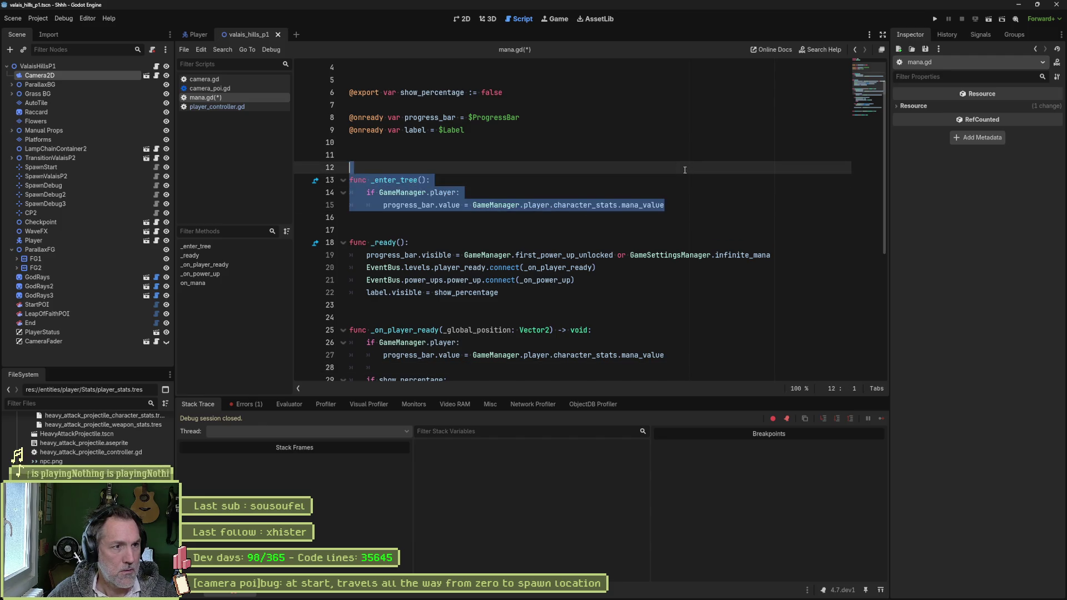
pyautogui.press('Delete')
pyautogui.press('Delete')
pyautogui.press('Delete')
pyautogui.scroll(1, 689, 172)
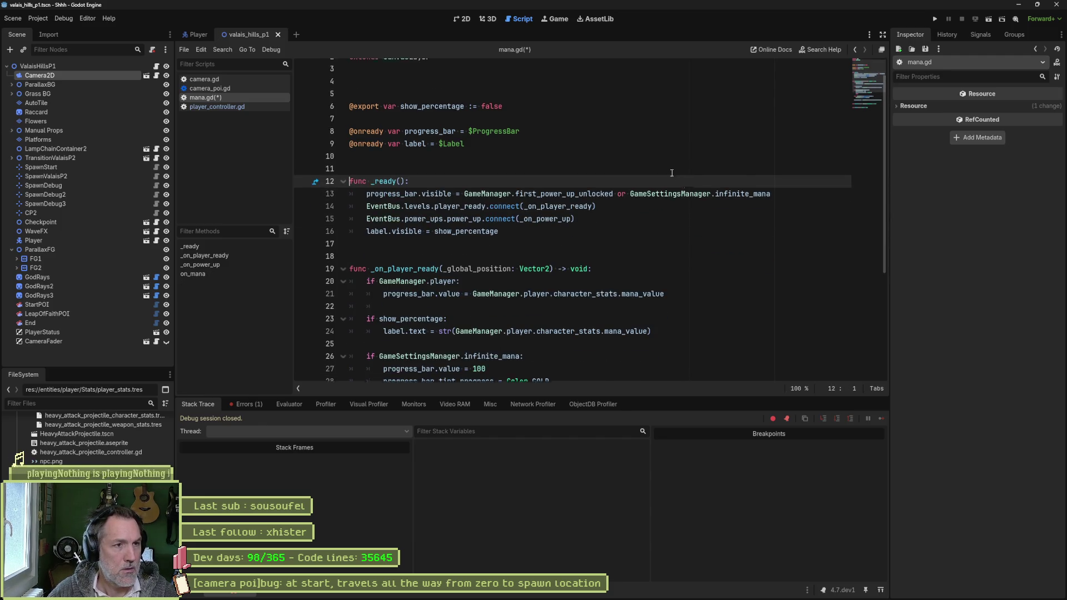
pyautogui.click(414, 112)
pyautogui.scroll(-1, 489, 295)
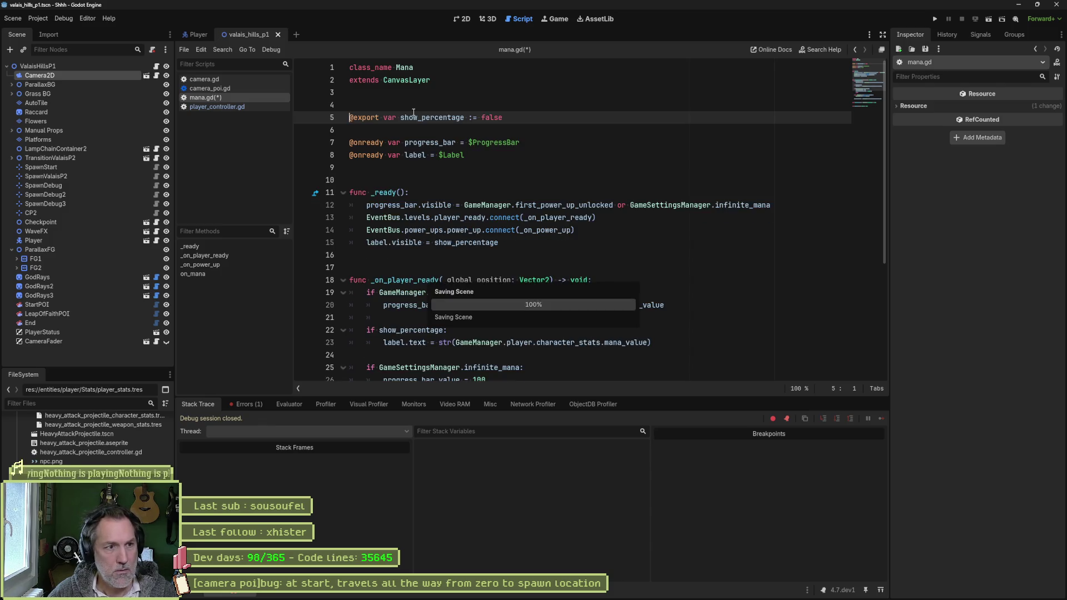
pyautogui.press('F6')
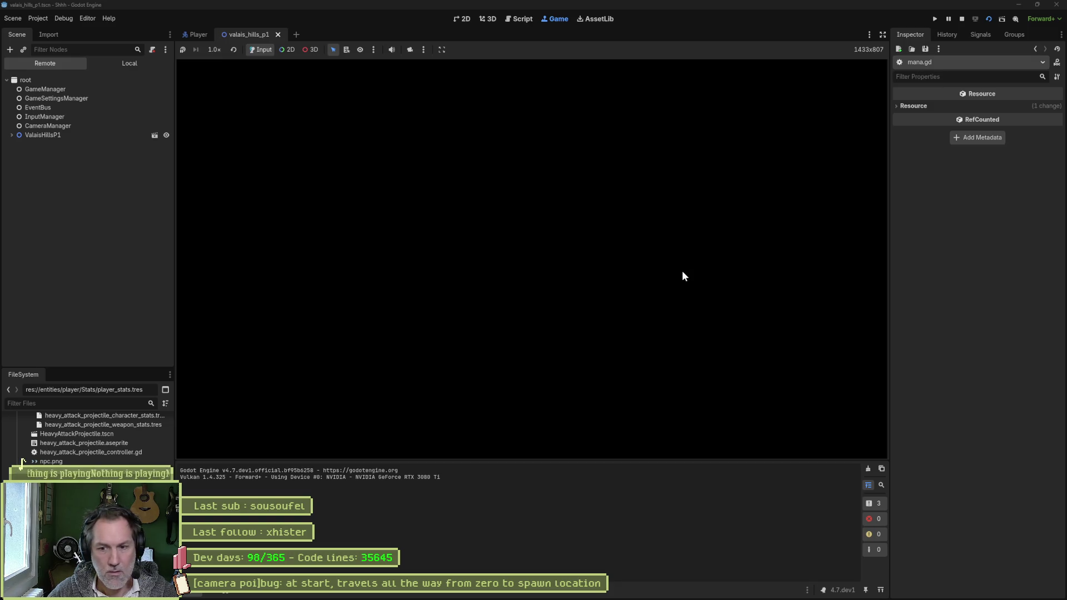
# End the test run with F8 so the debugging process stops.
pyautogui.press('F8')
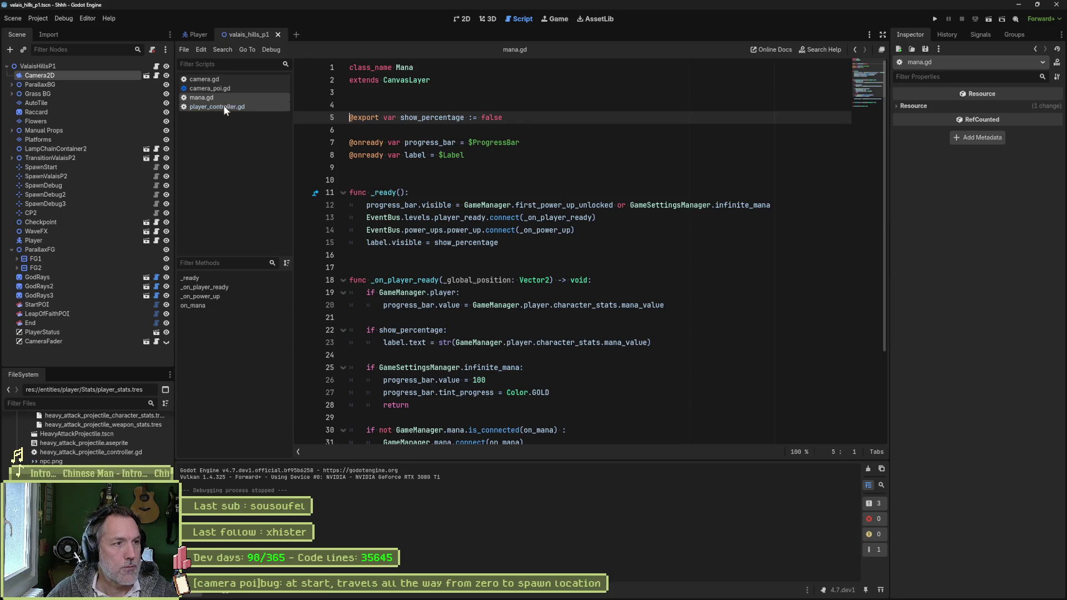
# Open camera.gd, then camera_poi.gd, from the scripts list.
pyautogui.click(243, 79)
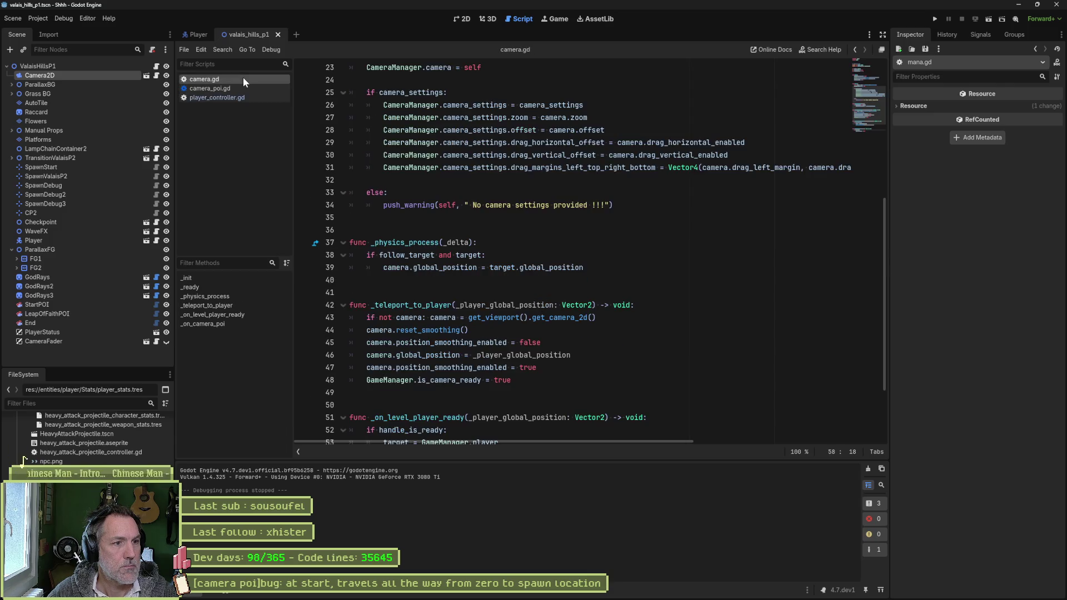
pyautogui.click(239, 87)
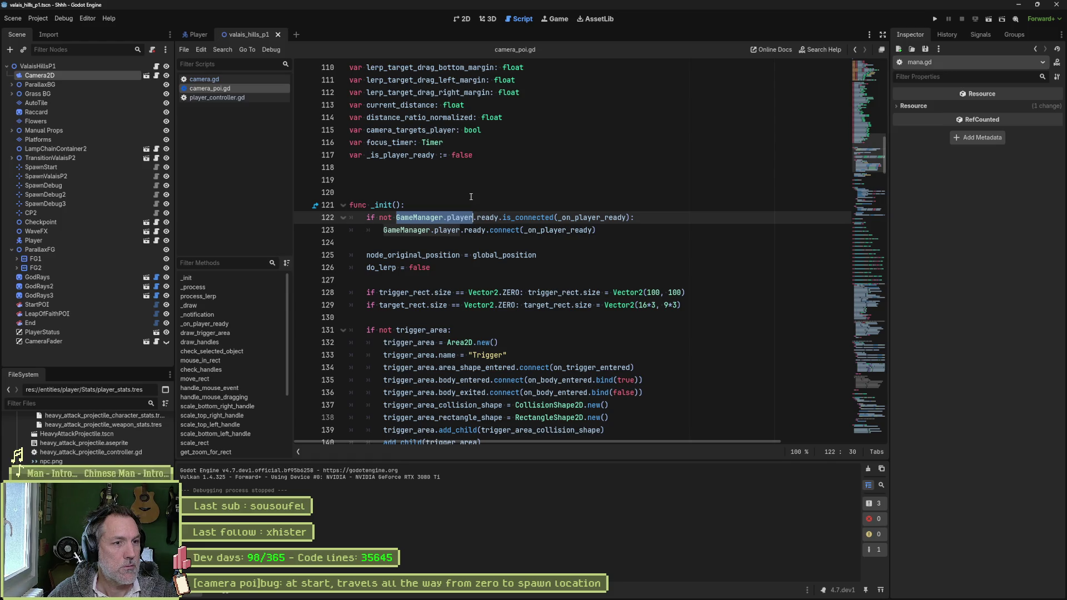
# Delete the extra blank line above _init in camera_poi.gd, review the file, then switch to camera.gd.
pyautogui.click(507, 184)
pyautogui.press('Delete')
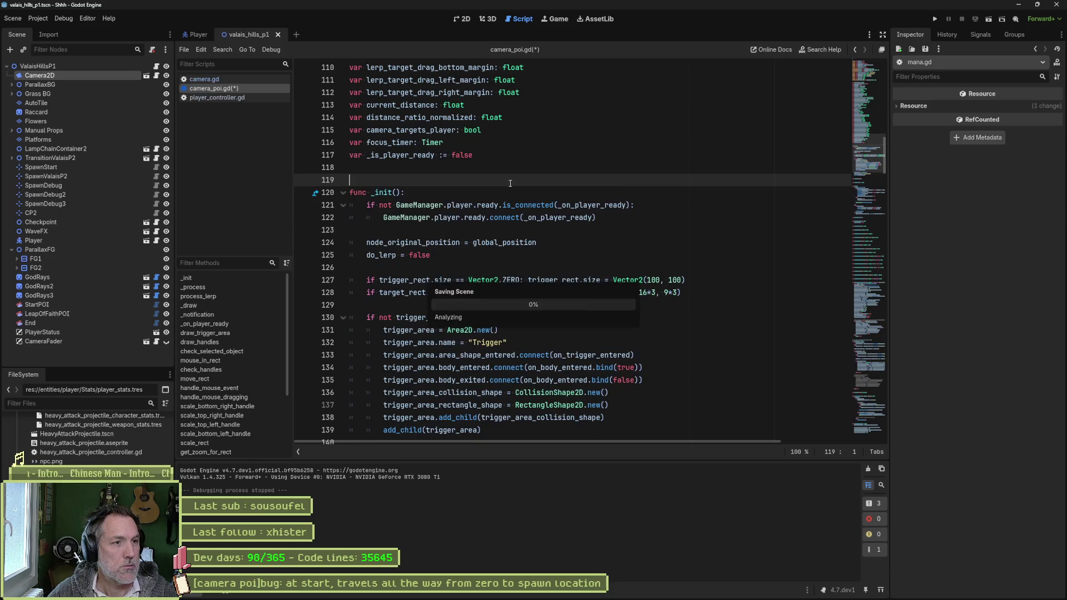
pyautogui.scroll(5, 509, 185)
pyautogui.scroll(20, 509, 185)
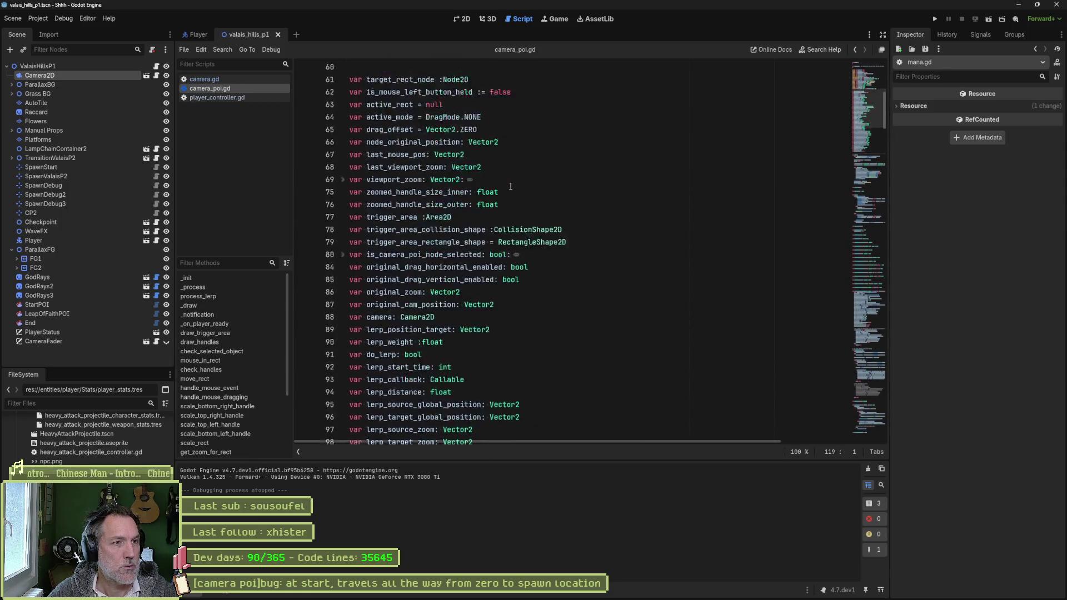
pyautogui.scroll(5, 510, 186)
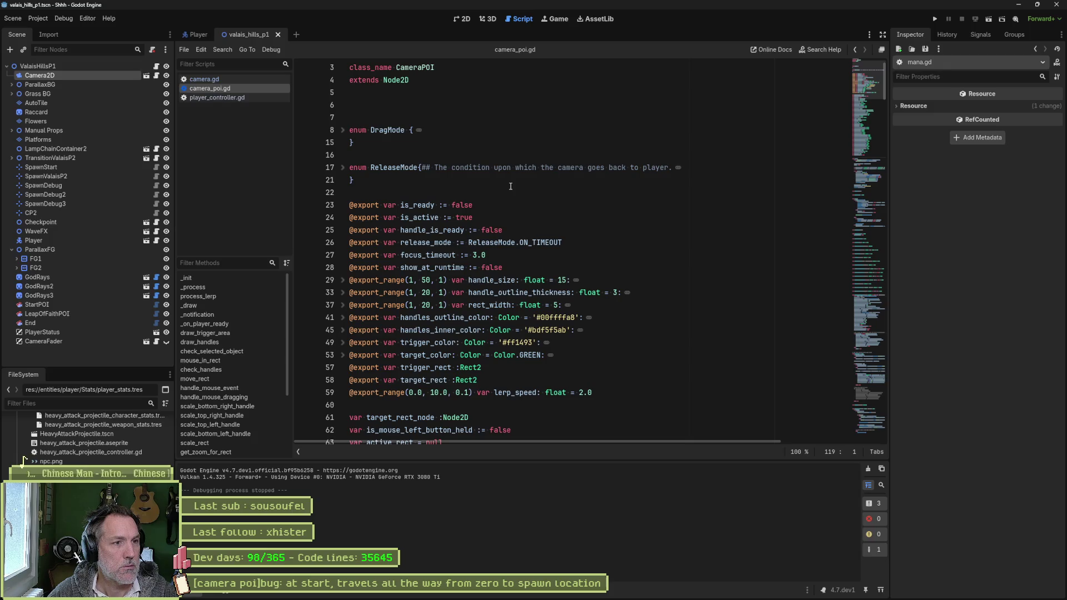
pyautogui.click(470, 110)
pyautogui.scroll(-7, 584, 218)
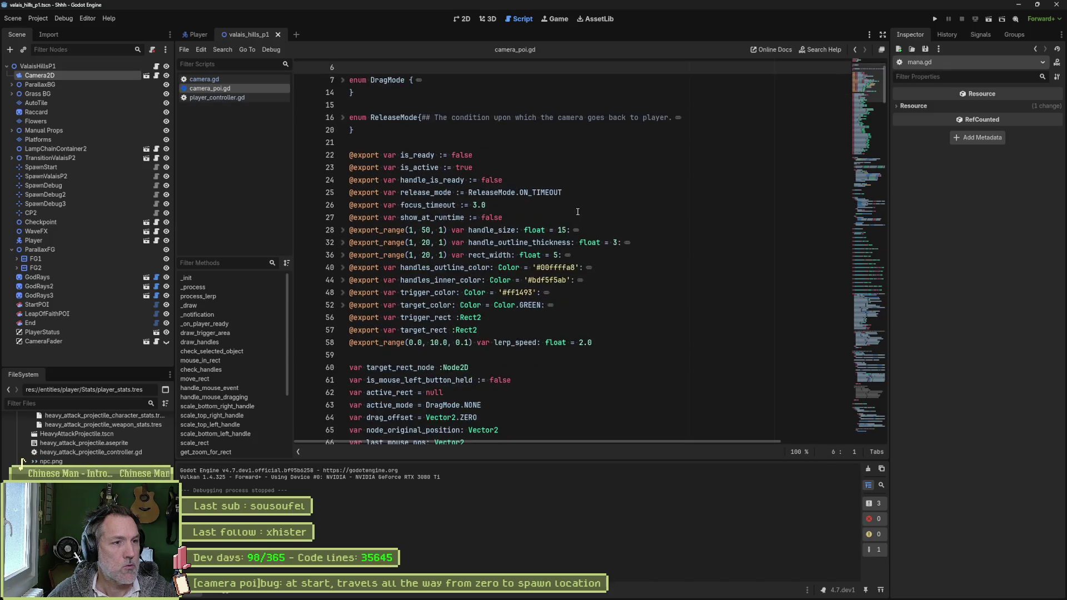
pyautogui.scroll(-14, 583, 218)
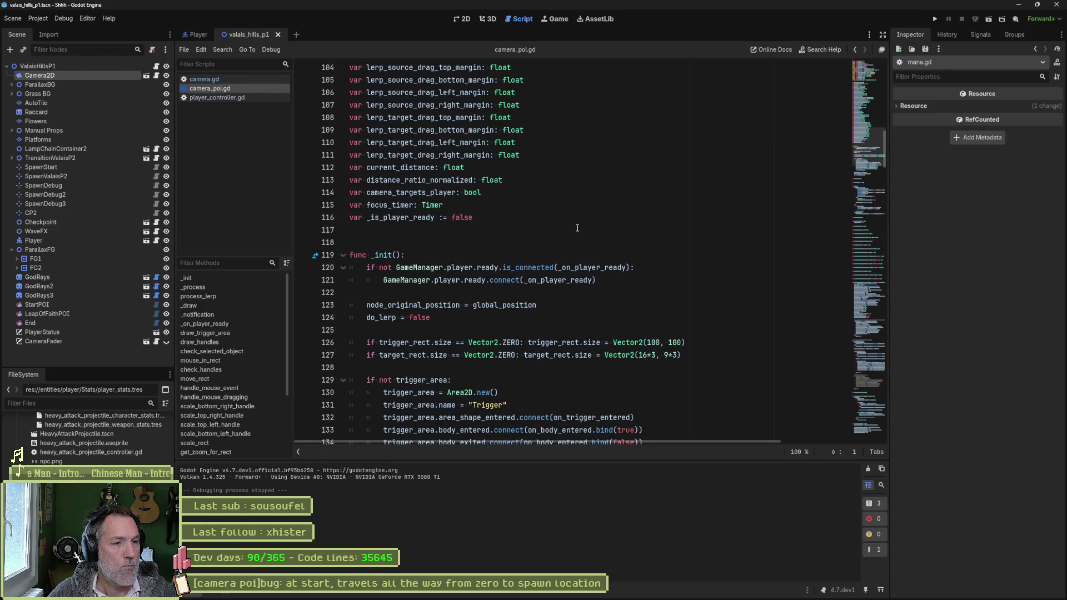
pyautogui.click(250, 79)
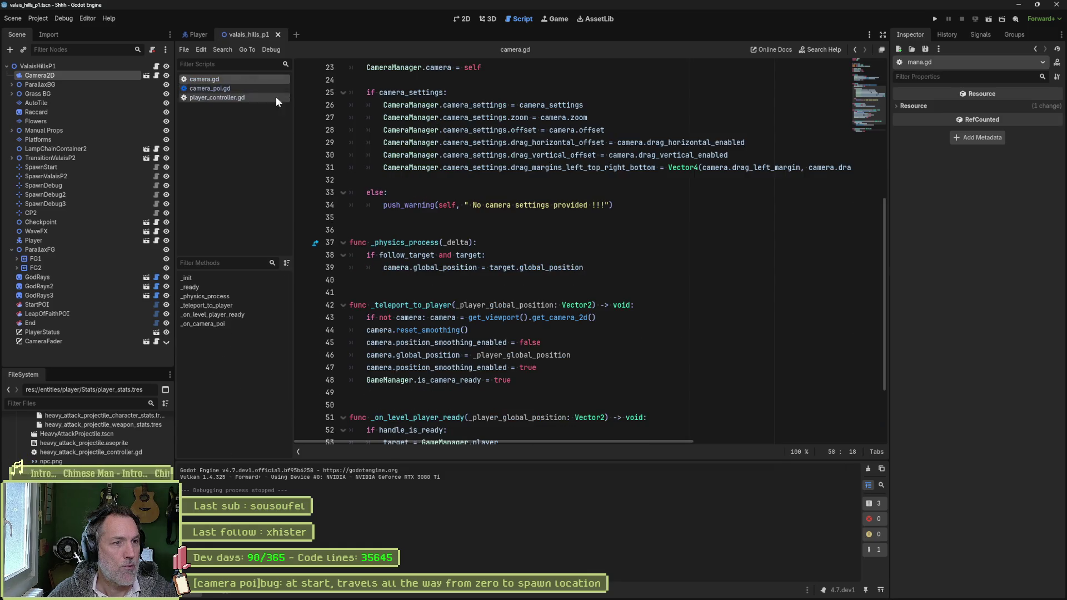
# Fold all functions in camera.gd, expand _init, and select handle_is_ready to highlight its uses.
pyautogui.click(550, 242)
pyautogui.hotkey('ctrl', 'alt', 'f')
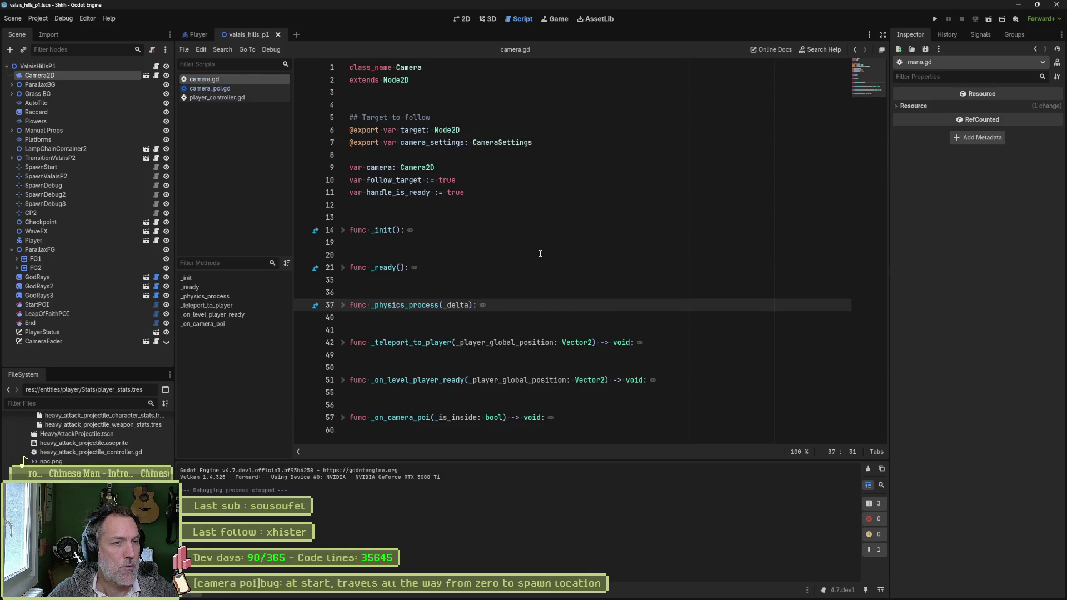
pyautogui.click(343, 230)
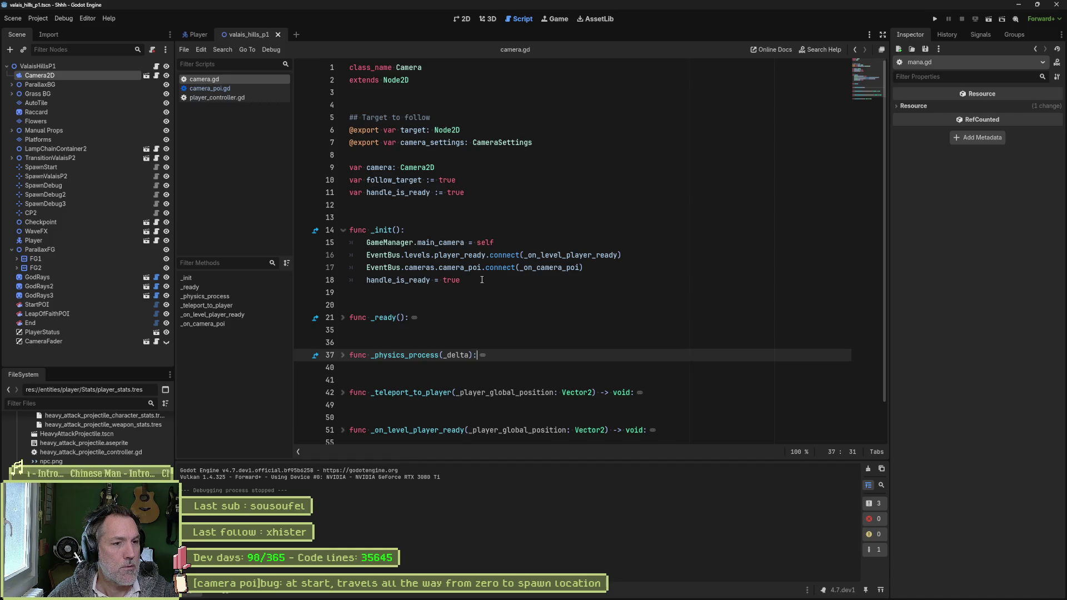
pyautogui.doubleClick(418, 282)
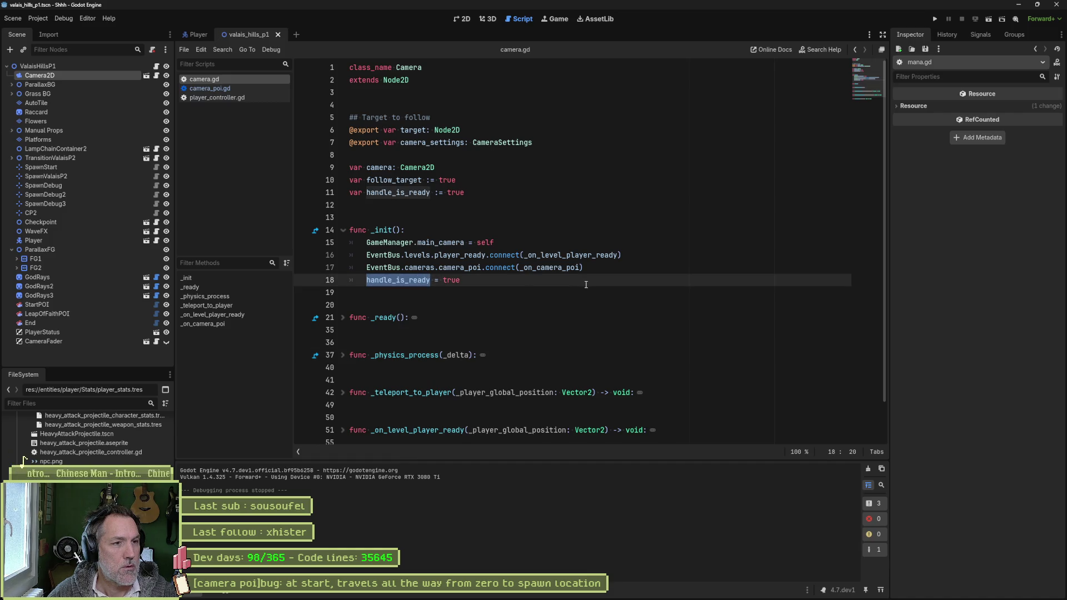